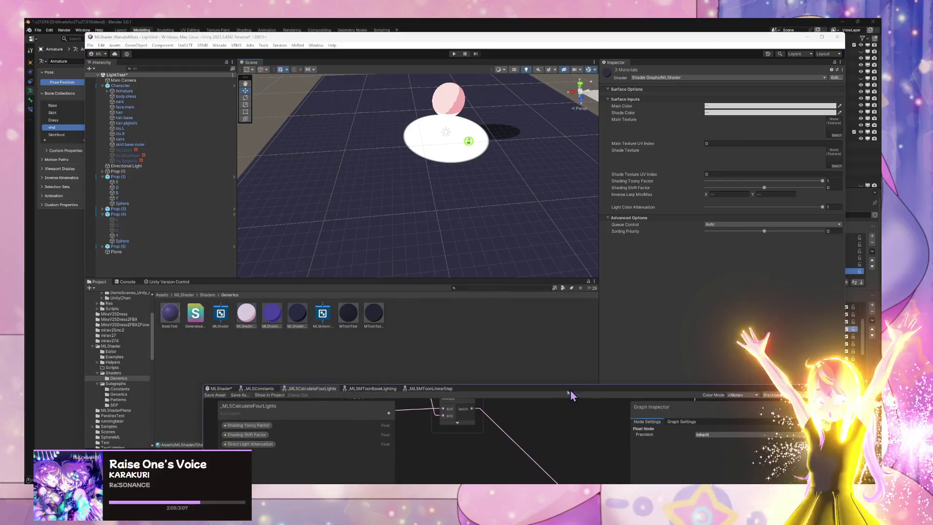
- Select the MToonTest material and preview it on the test plane without applying it
click(348, 315)
drag(380, 328, 504, 193)
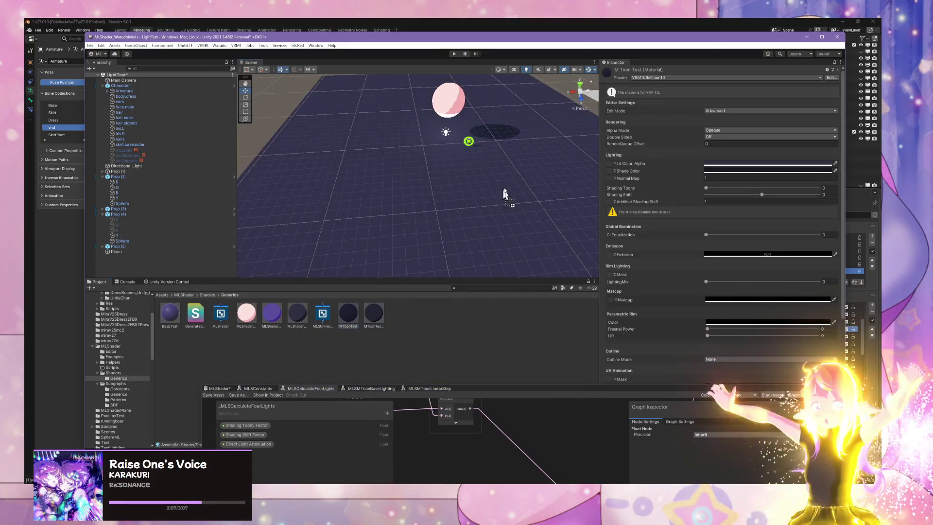
drag(415, 247, 373, 335)
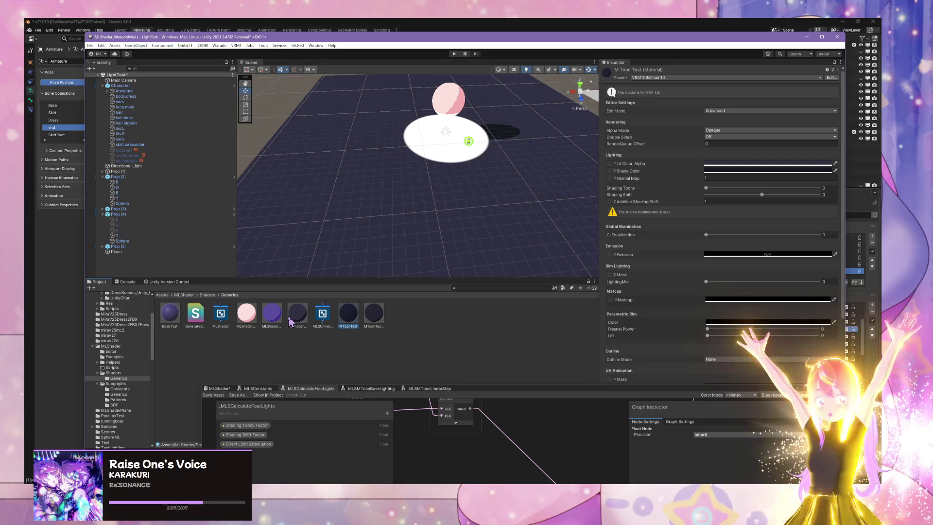
- Preview a purple test material and another material on the plane, then zoom in on the character
mouse_move(172, 321)
mouse_down()
mouse_move(417, 191)
mouse_move(300, 329)
mouse_up()
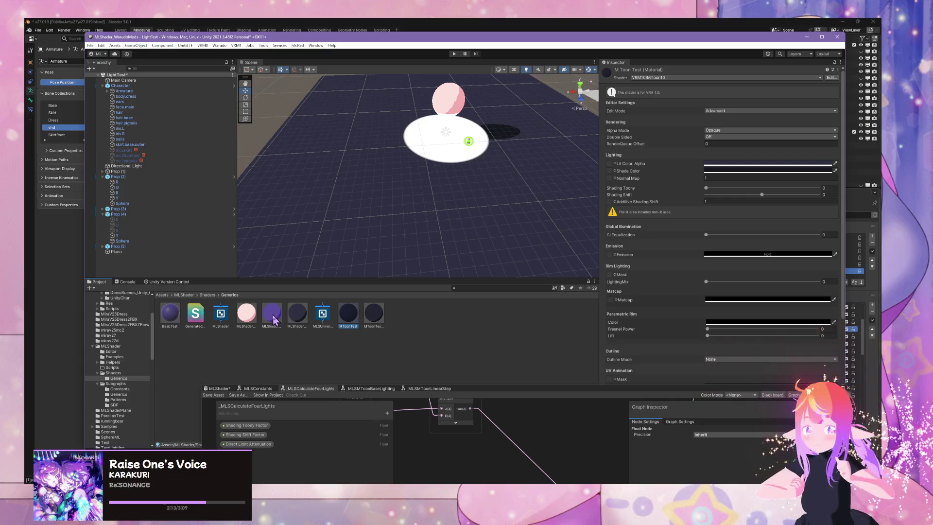
click(421, 250)
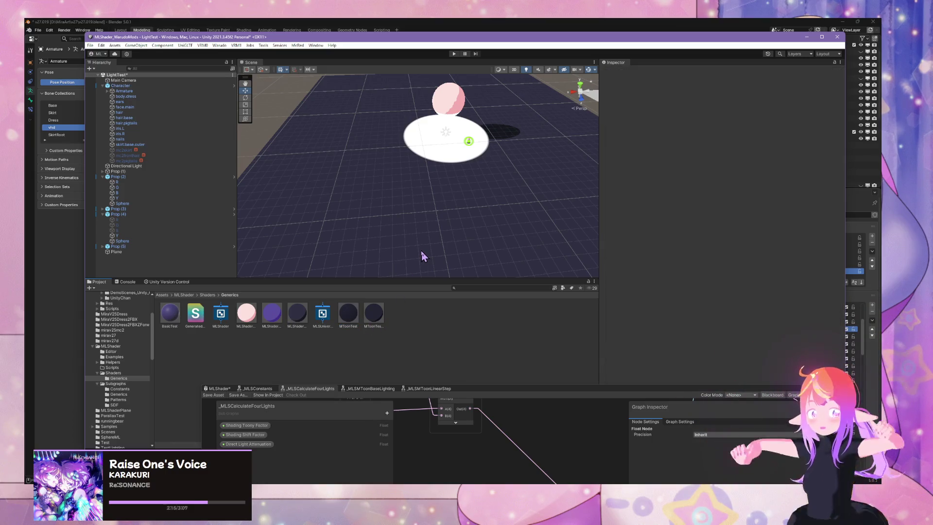
mouse_move(382, 312)
mouse_down()
mouse_move(469, 193)
mouse_move(513, 110)
mouse_move(485, 202)
mouse_move(409, 189)
mouse_move(454, 156)
mouse_move(541, 208)
mouse_move(502, 95)
mouse_up()
scroll(409, 190, up, 10)
- Select the face.main mesh and scroll its Inspector down to the ML Shader Skin Test material settings
scroll(492, 121, up, 5)
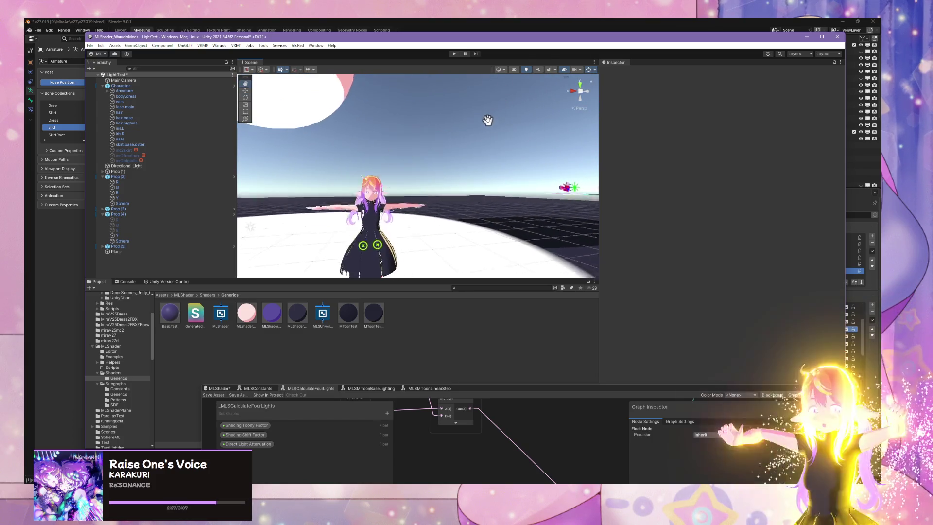
click(354, 204)
click(355, 204)
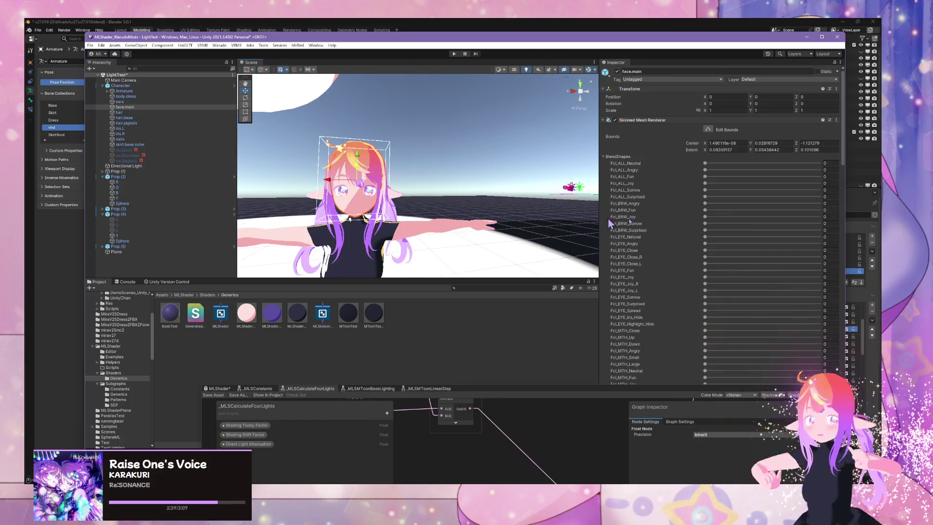
scroll(731, 188, down, 10)
scroll(731, 188, down, 15)
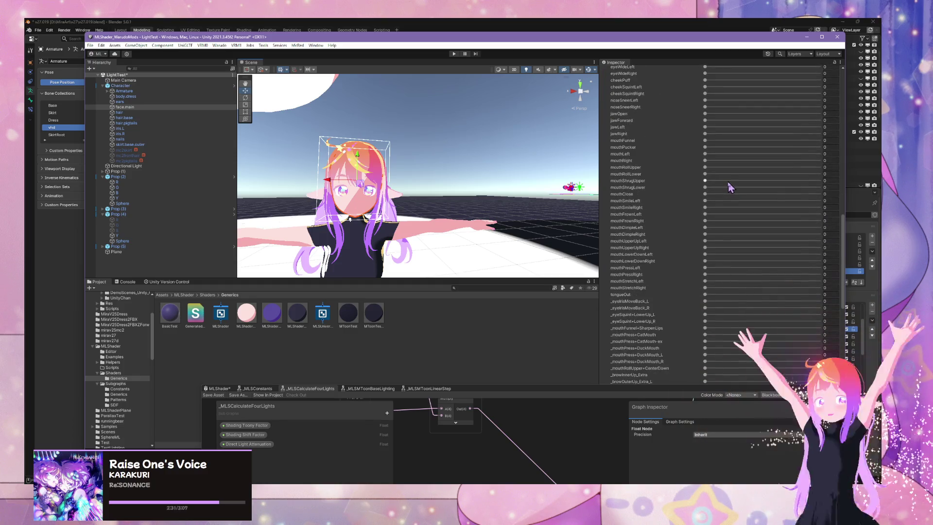
scroll(725, 249, down, 3)
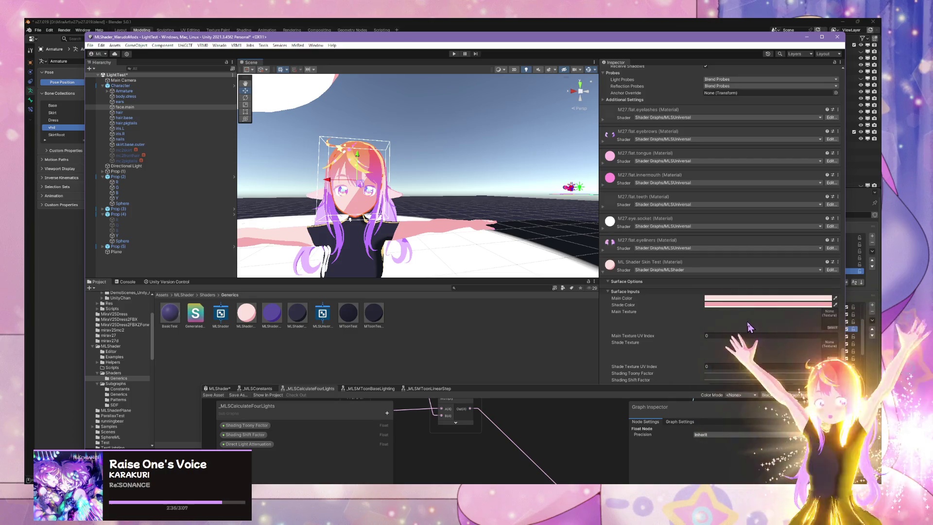
- Glance at the Blender project, then return to Unity and bring the Shader Graph window forward
mouse_move(719, 387)
mouse_down()
mouse_move(692, 391)
mouse_move(694, 432)
mouse_move(728, 435)
mouse_move(762, 410)
mouse_up()
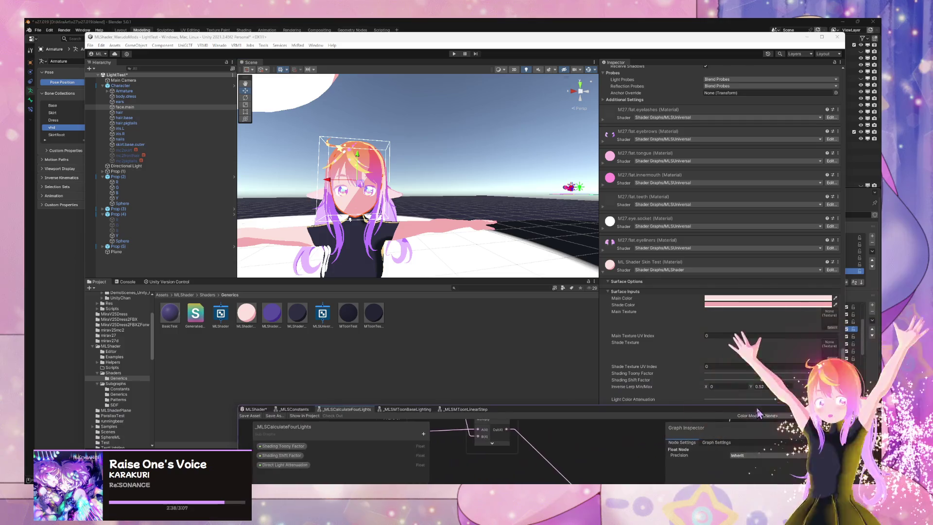
click(630, 482)
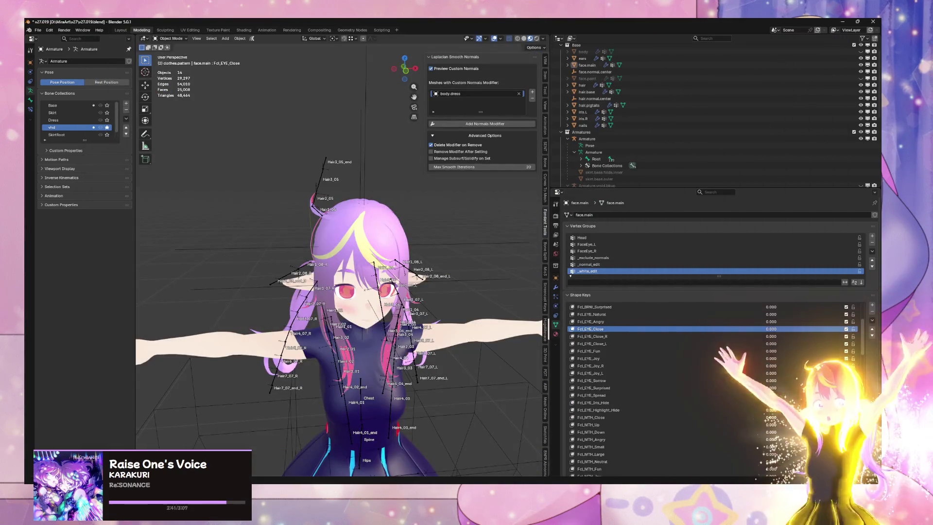
click(630, 454)
scroll(418, 176, down, 5)
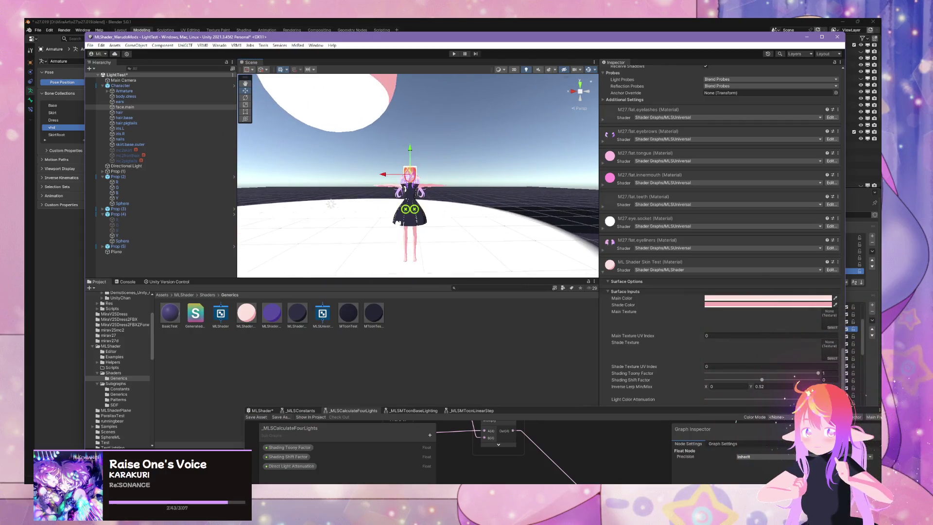
mouse_move(409, 481)
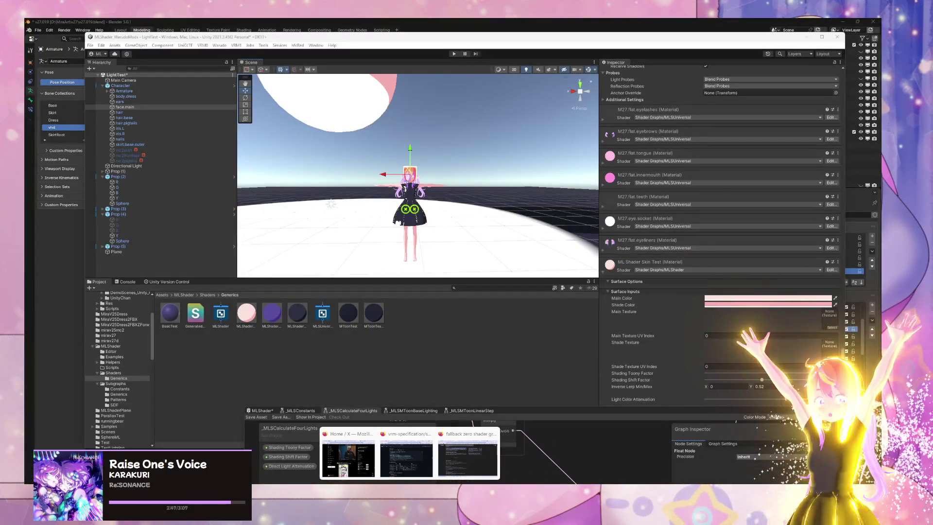
click(530, 411)
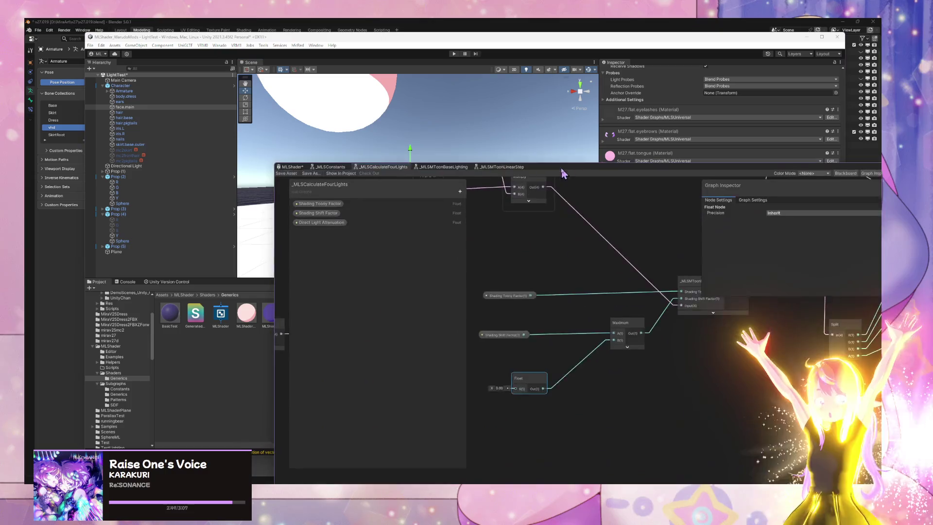
scroll(577, 258, down, 5)
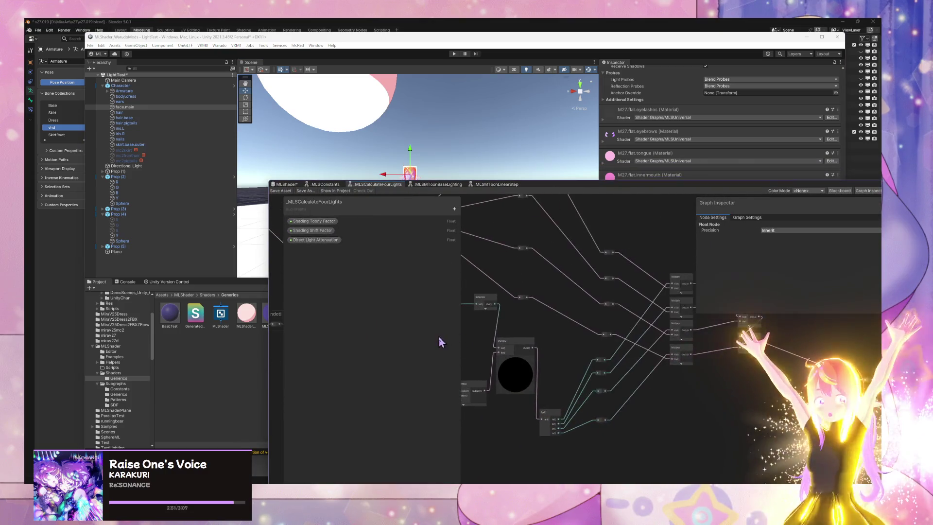
drag(626, 359, 356, 335)
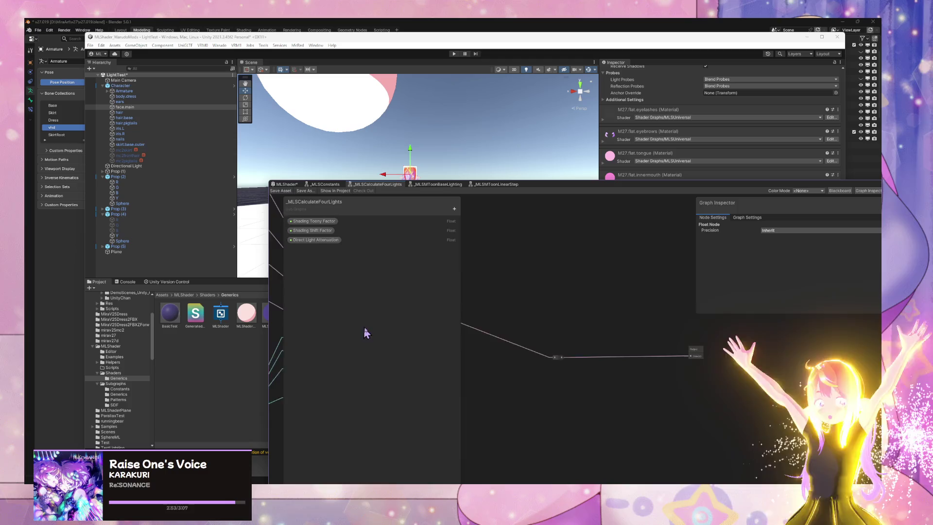
scroll(637, 331, up, 4)
drag(637, 331, 684, 308)
scroll(678, 307, down, 1)
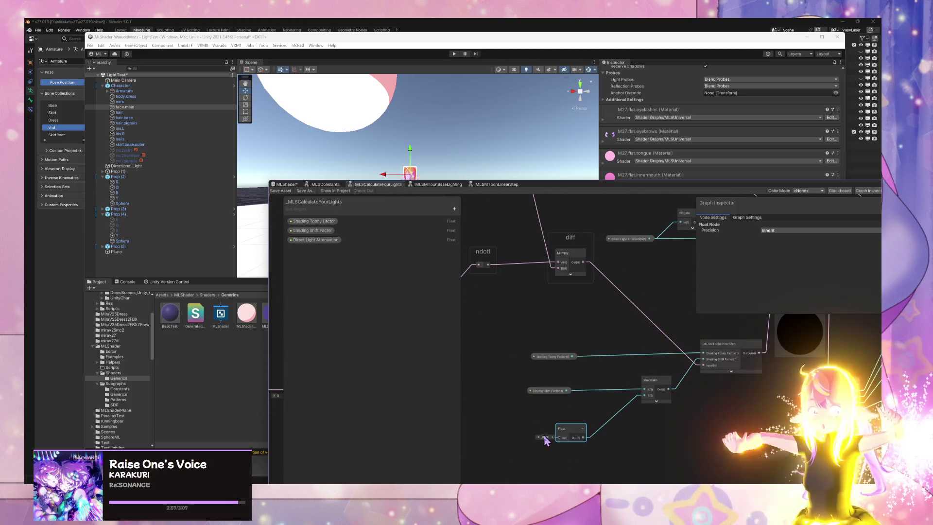
mouse_move(530, 190)
mouse_down()
mouse_move(605, 322)
mouse_move(606, 208)
mouse_move(564, 152)
mouse_move(684, 185)
mouse_move(565, 176)
mouse_move(550, 210)
mouse_up()
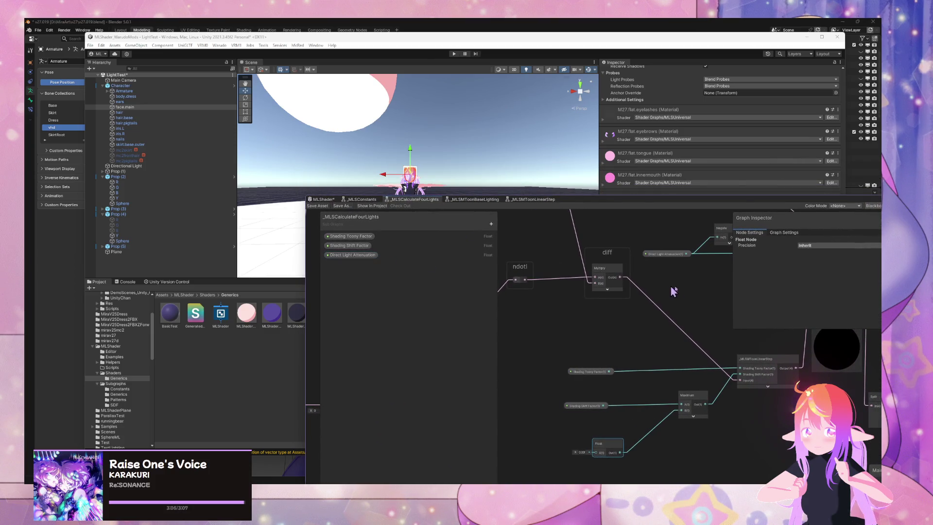
mouse_move(672, 290)
mouse_down()
mouse_move(602, 323)
mouse_move(538, 320)
mouse_up()
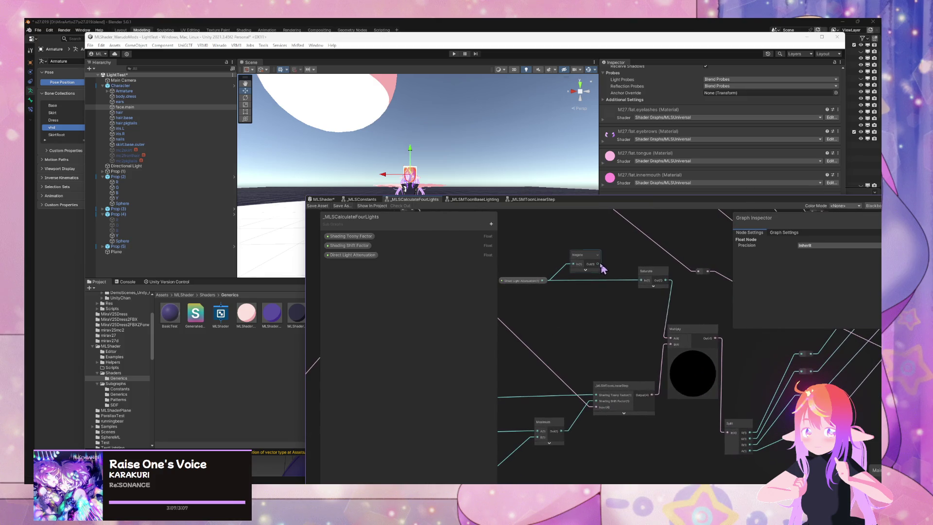
mouse_move(676, 199)
mouse_down()
mouse_move(625, 198)
mouse_move(447, 335)
mouse_move(544, 130)
mouse_move(614, 184)
mouse_up()
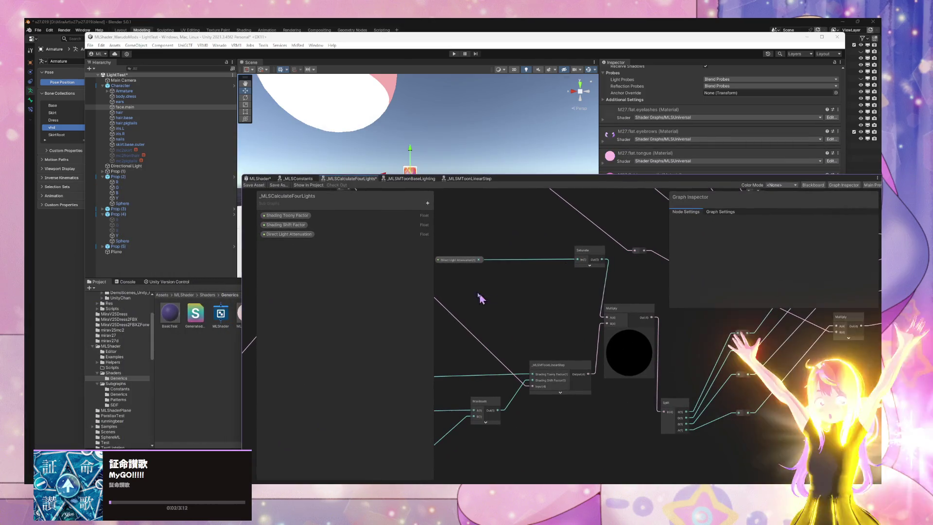
- Rename the Blackboard property Direct Light Attenuation to Direct Light Opacity
double_click(290, 236)
text(Opacity)
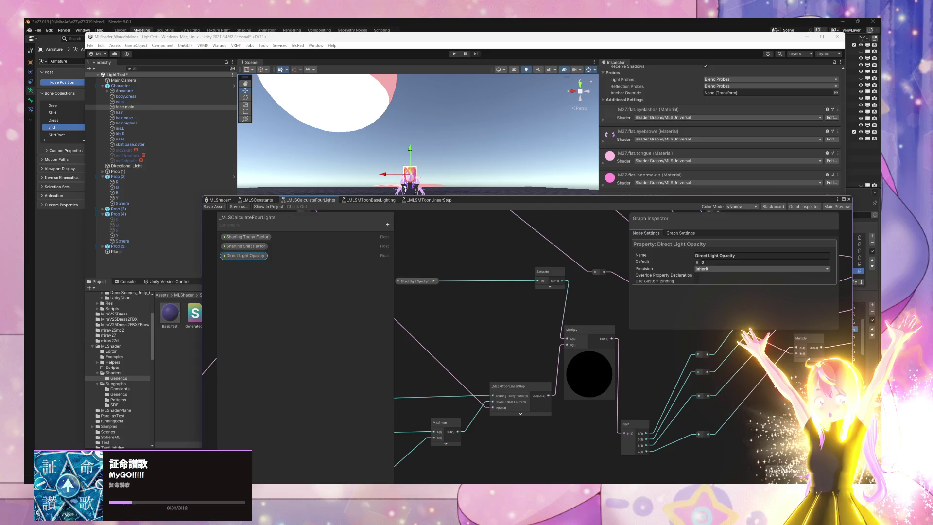
drag(516, 208, 391, 311)
drag(436, 235, 436, 234)
scroll(437, 233, up, 4)
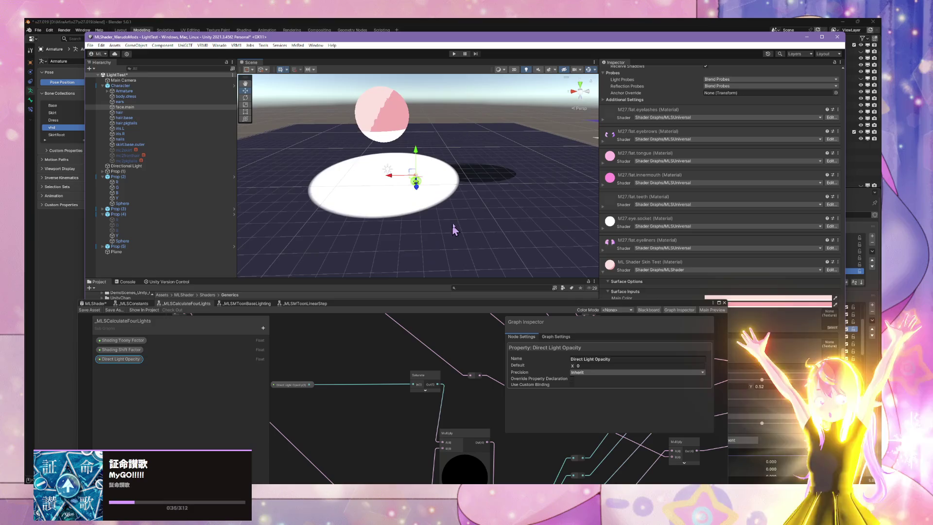
- Show the MLShader main graph, where the four-lights node now takes a Direct Light Opacity input
drag(470, 308, 565, 307)
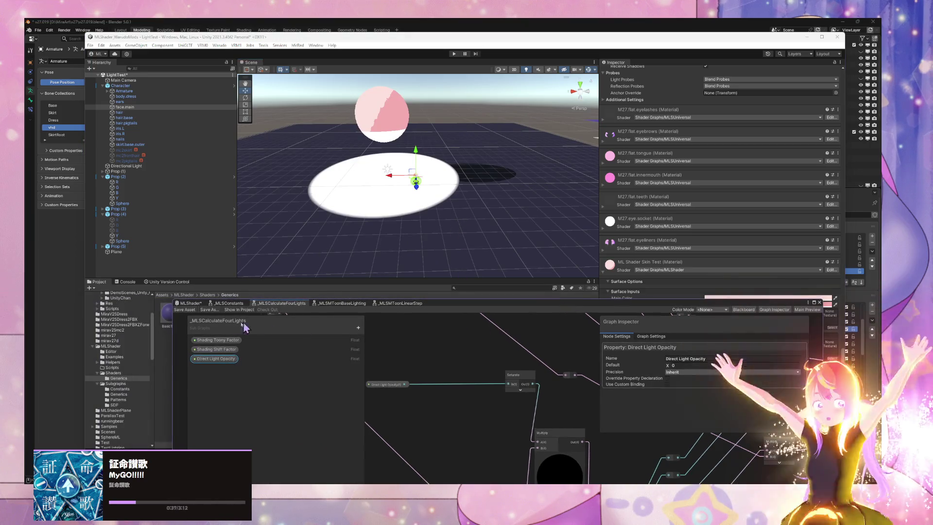
click(191, 304)
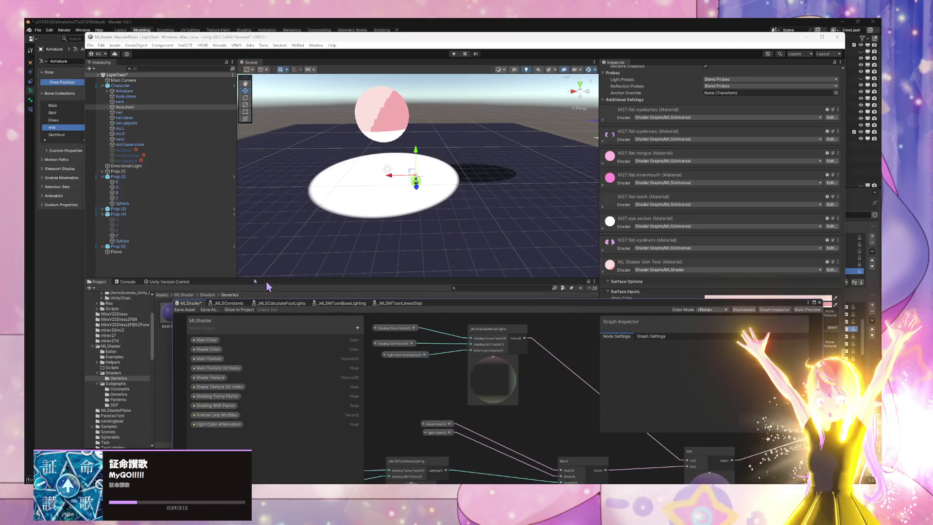
mouse_move(562, 440)
mouse_down()
mouse_move(427, 388)
mouse_move(483, 415)
mouse_move(546, 426)
mouse_up()
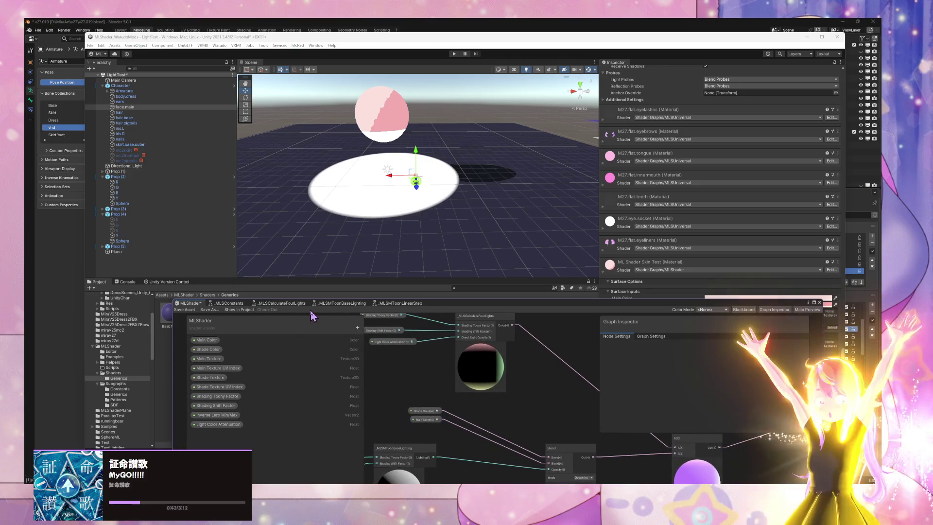
mouse_move(395, 263)
mouse_down()
mouse_move(423, 232)
mouse_move(383, 233)
mouse_move(419, 265)
mouse_up()
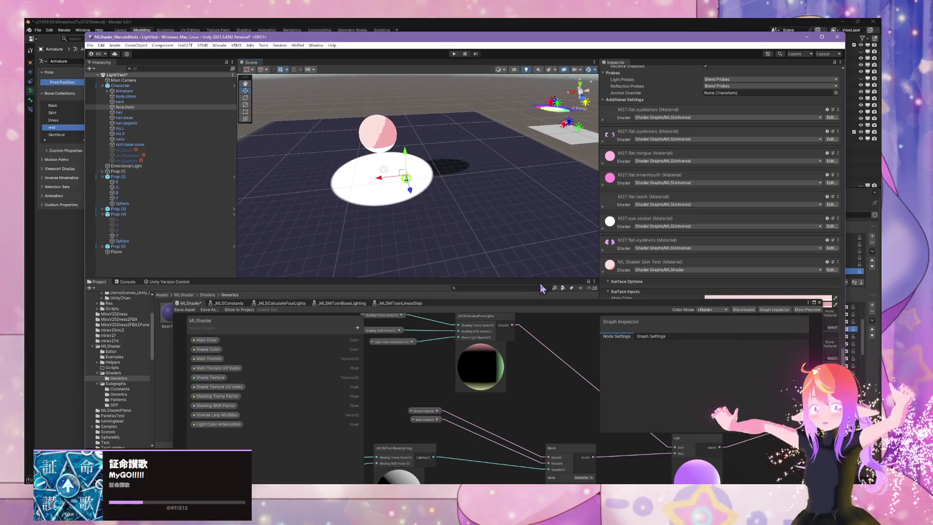
mouse_move(542, 303)
mouse_down()
mouse_move(269, 358)
mouse_move(301, 335)
mouse_up()
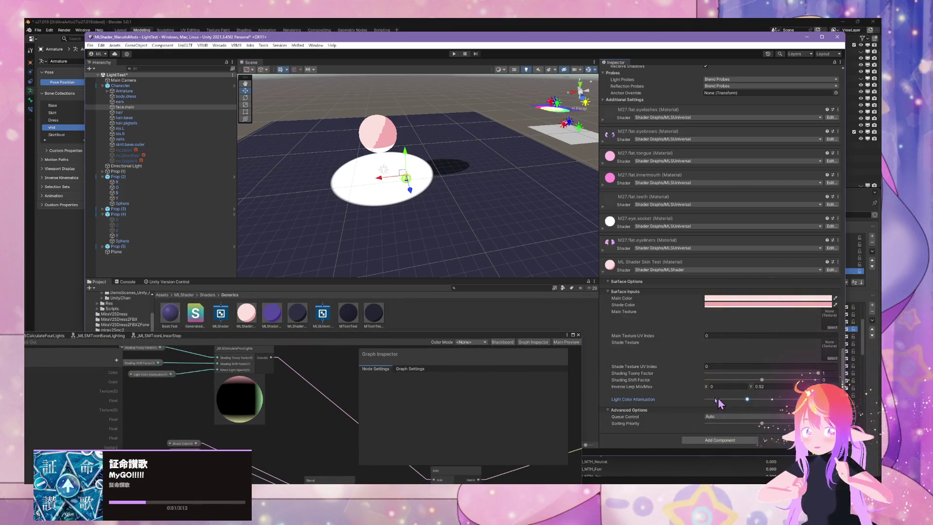
- Set Light Color Attenuation from 1 to 0 on the three selected test materials
drag(718, 398, 669, 399)
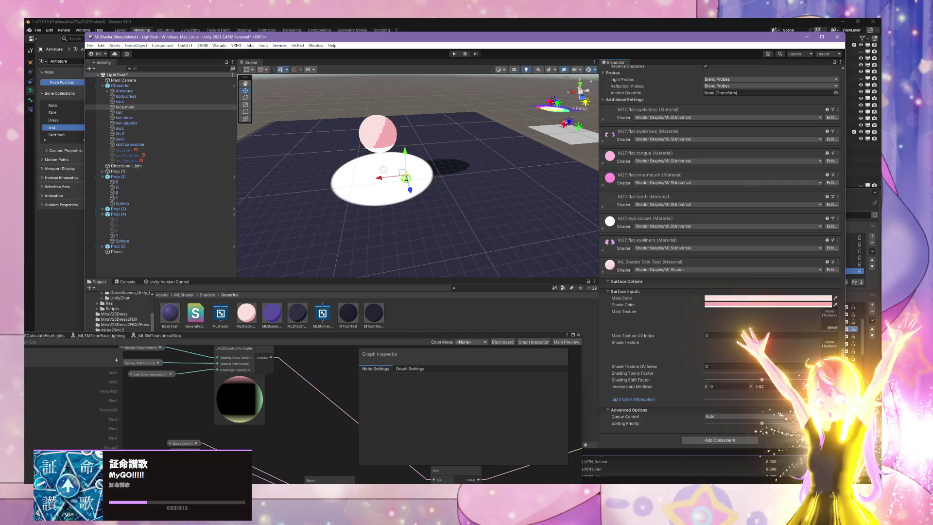
drag(338, 343, 374, 348)
click(778, 194)
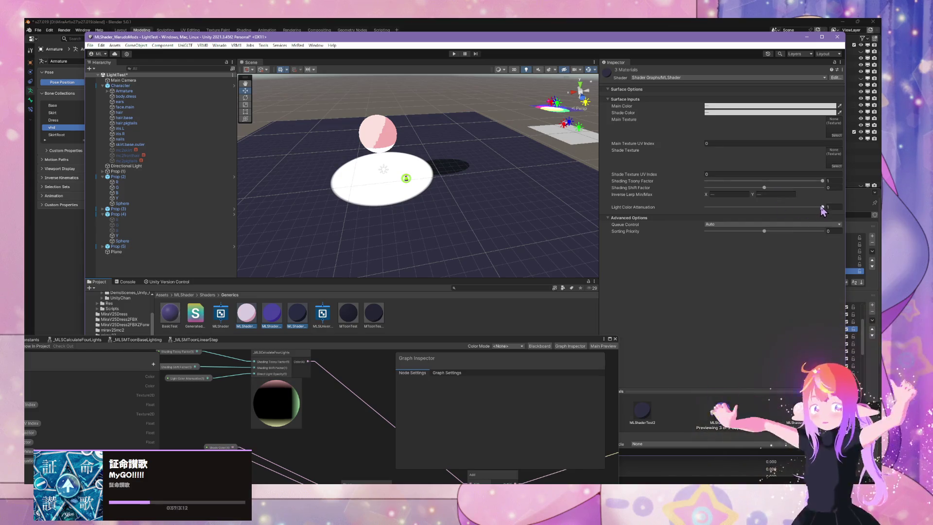
mouse_move(822, 207)
mouse_down()
mouse_move(678, 209)
mouse_move(822, 206)
mouse_up()
- Preview materials on the test plane from a close top-down view, ending with MToonTest
mouse_move(591, 94)
mouse_down()
mouse_move(519, 160)
mouse_move(499, 202)
mouse_move(421, 202)
mouse_move(476, 164)
mouse_move(531, 154)
mouse_move(545, 188)
mouse_move(635, 209)
mouse_move(656, 121)
mouse_move(590, 109)
mouse_move(474, 200)
mouse_move(439, 208)
mouse_move(414, 181)
mouse_move(233, 192)
mouse_move(279, 191)
mouse_move(323, 313)
mouse_up()
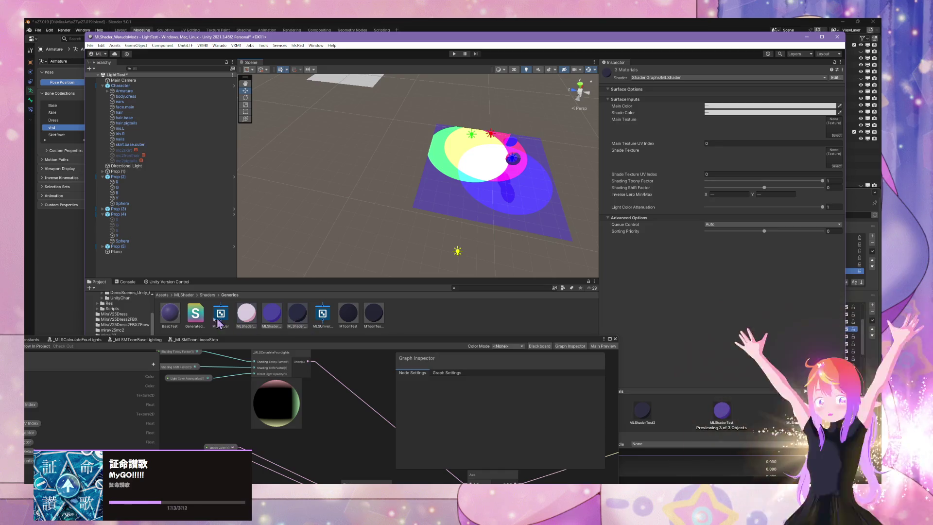
drag(240, 290, 522, 193)
drag(411, 208, 413, 209)
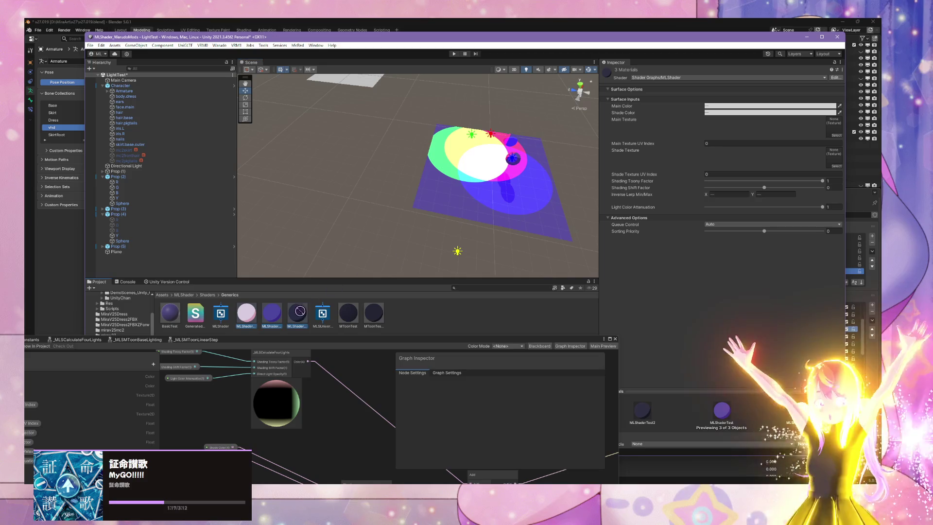
mouse_move(345, 324)
mouse_down()
mouse_move(527, 208)
mouse_move(404, 309)
mouse_up()
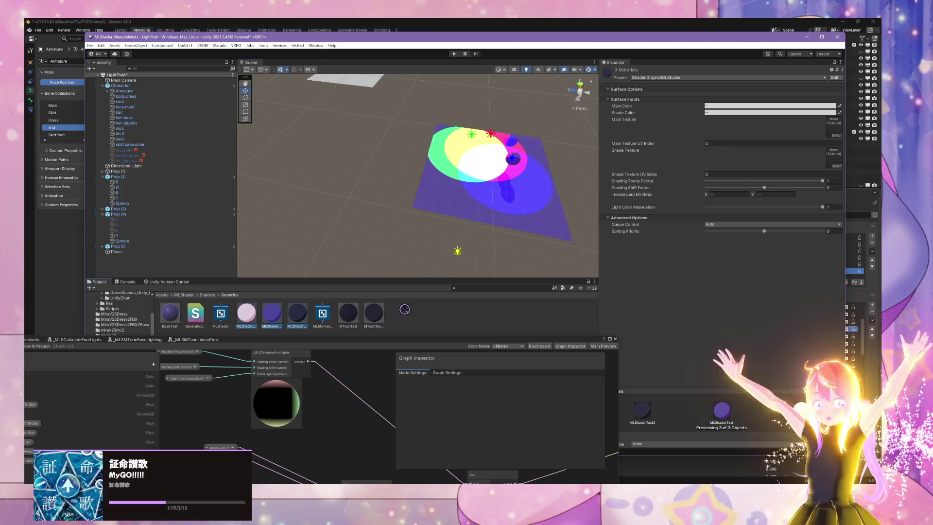
- Set the BasicTest material's albedo colour to black
click(170, 315)
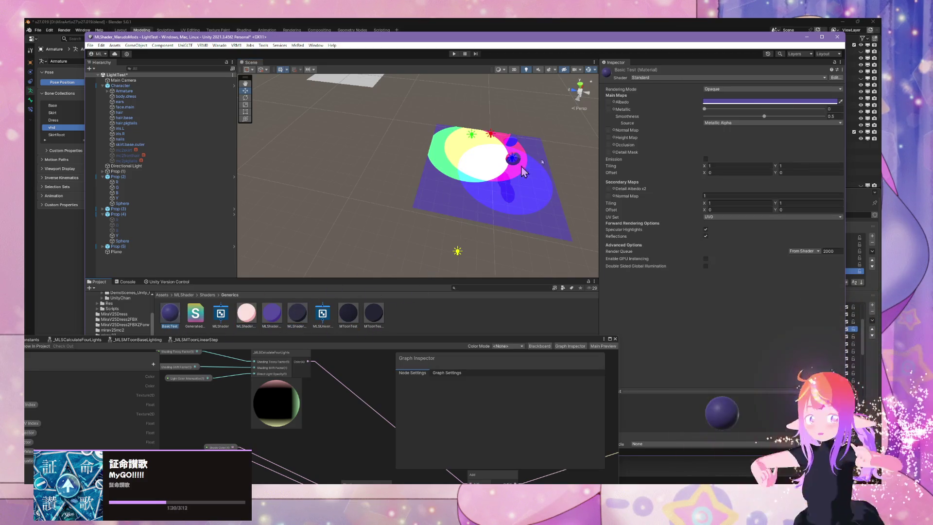
click(747, 103)
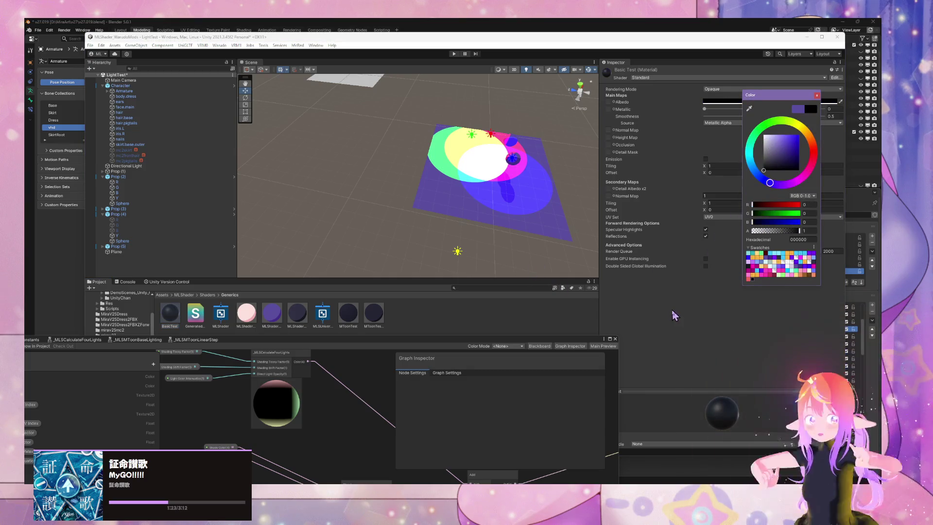
click(674, 316)
- Drop BasicTest onto the lit test plane and view it level with the planes
drag(192, 324, 490, 196)
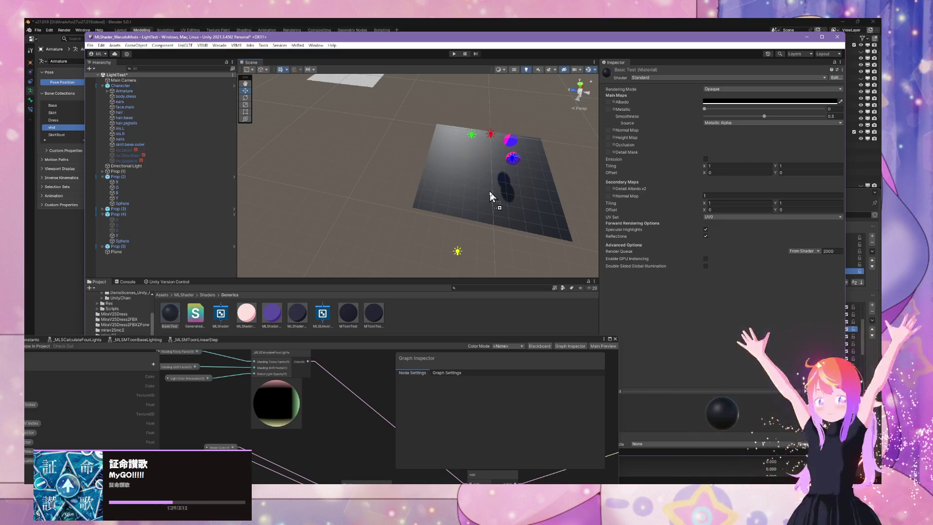
drag(462, 191, 428, 196)
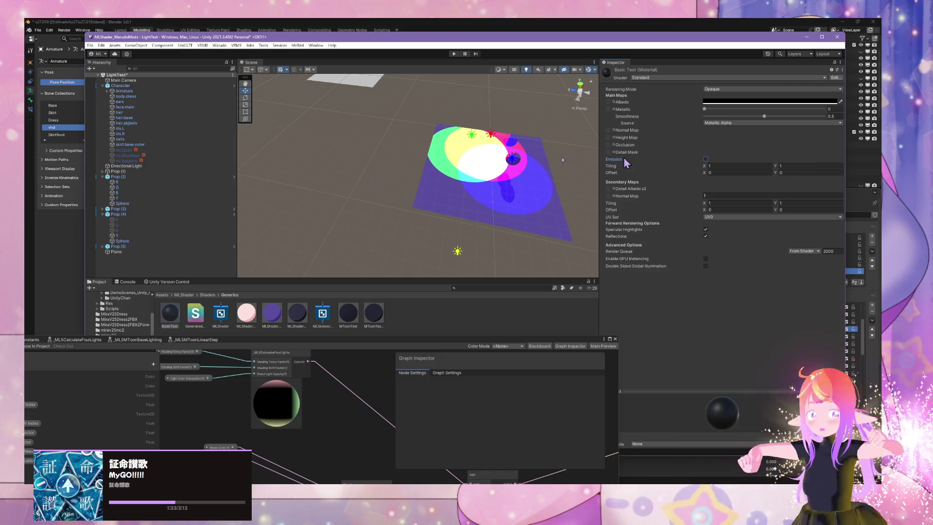
mouse_move(389, 146)
mouse_down()
mouse_move(324, 84)
mouse_move(375, 68)
mouse_move(618, 128)
mouse_move(640, 90)
mouse_move(694, 89)
mouse_move(638, 90)
mouse_move(639, 81)
mouse_move(670, 73)
mouse_move(636, 120)
mouse_move(626, 160)
mouse_move(530, 182)
mouse_move(402, 146)
mouse_move(368, 149)
mouse_up()
- Select the Prop (3) plane and centre it in the Scene view
click(529, 182)
scroll(428, 154, down, 10)
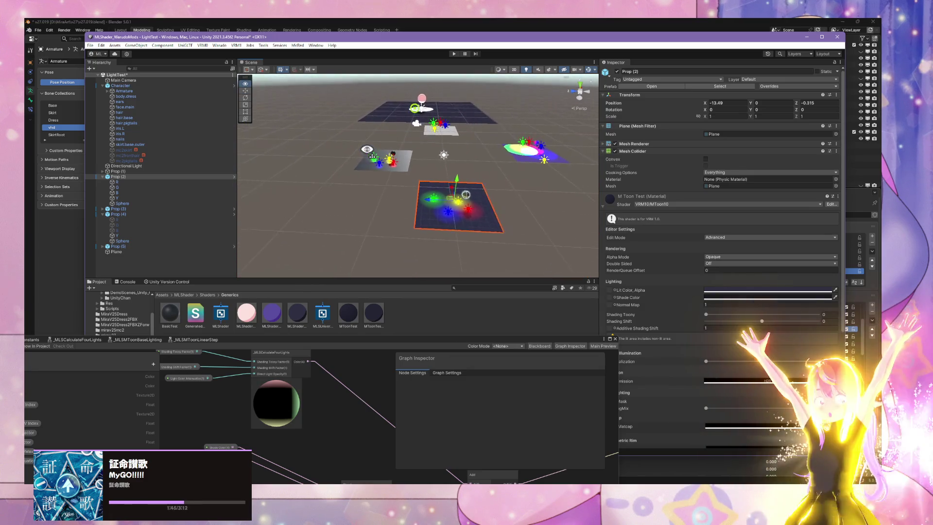
scroll(430, 156, up, 5)
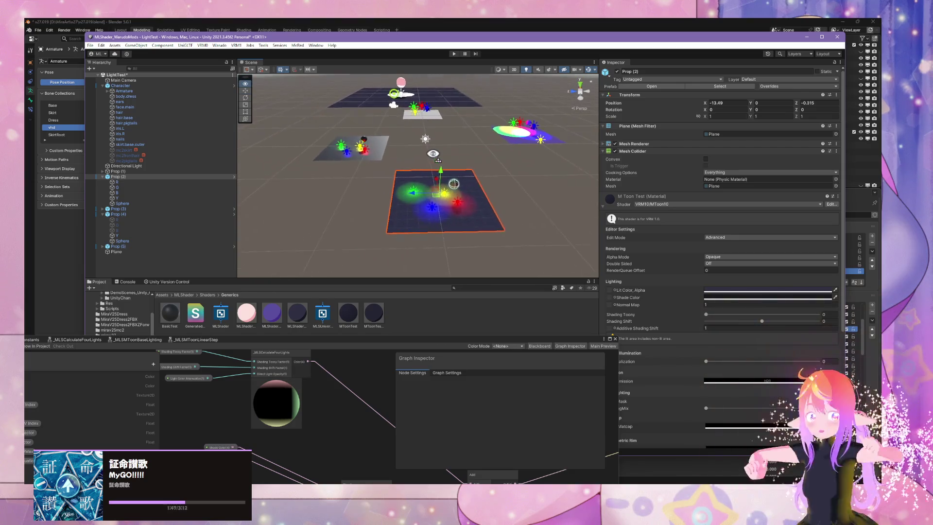
click(522, 143)
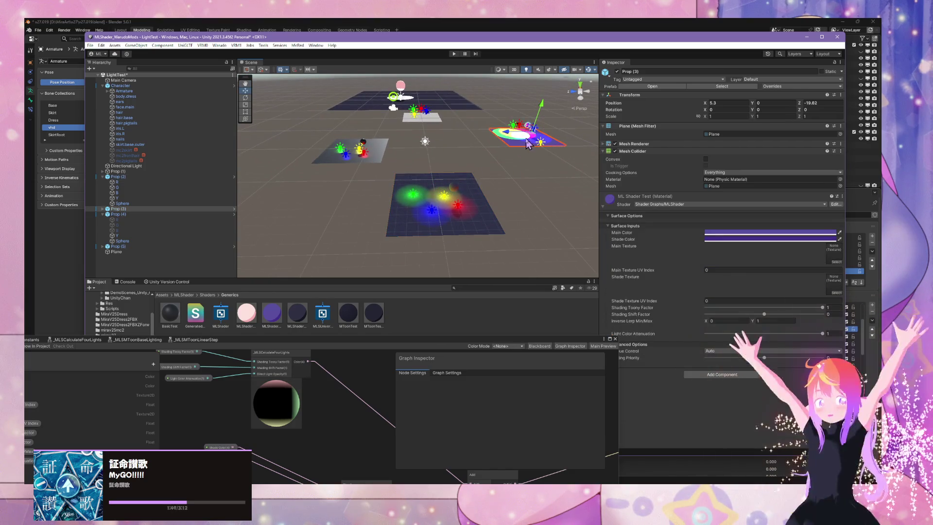
mouse_move(518, 140)
mouse_down()
mouse_move(525, 115)
mouse_move(470, 154)
mouse_up()
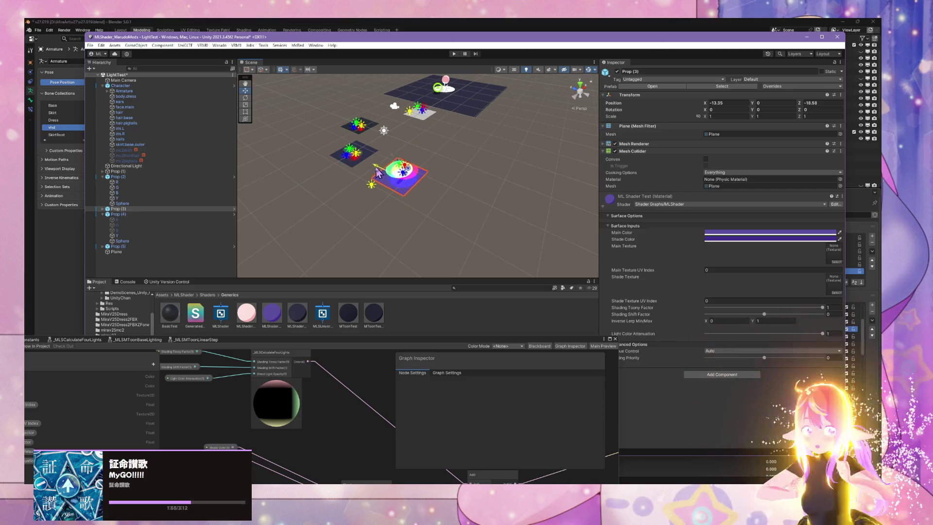
scroll(348, 173, up, 10)
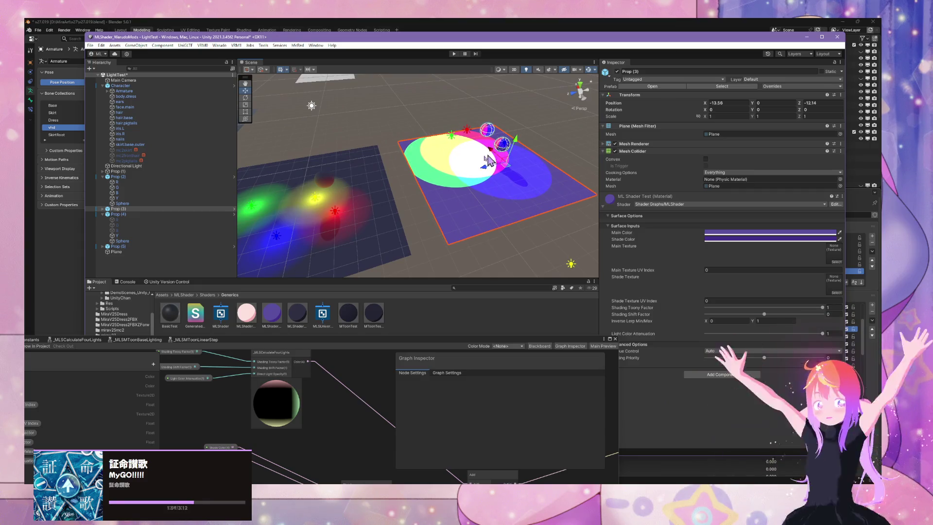
click(374, 196)
click(508, 205)
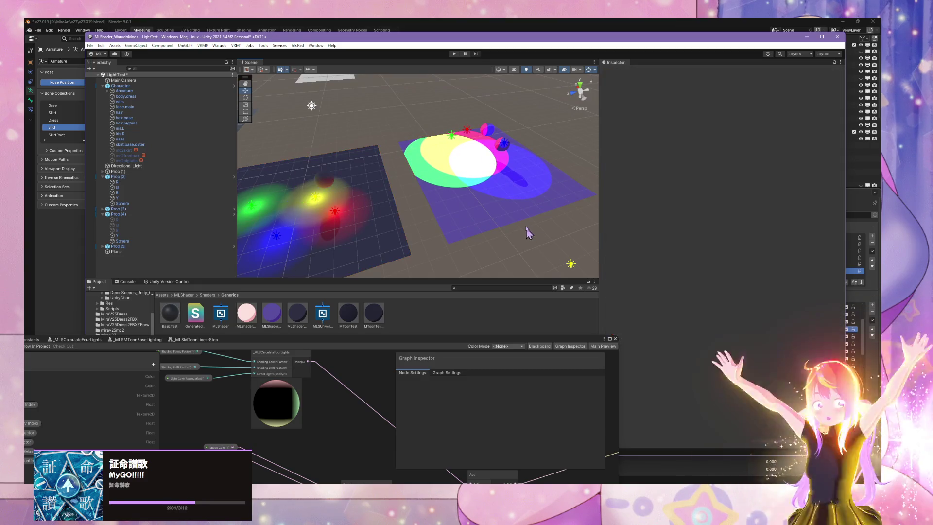
- Darken Main Color to near-black navy, set Shading Shift Factor near -0.1, then delete Prop (3)
click(740, 233)
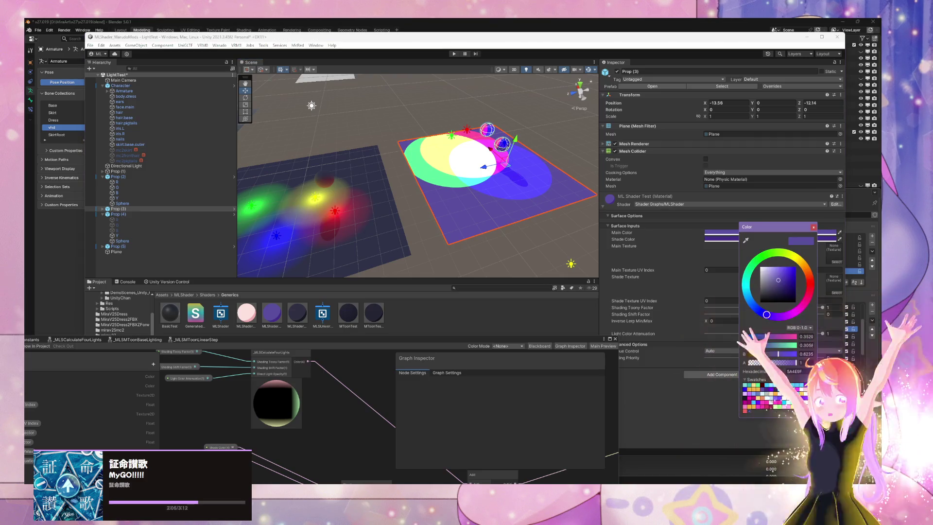
drag(777, 280, 770, 292)
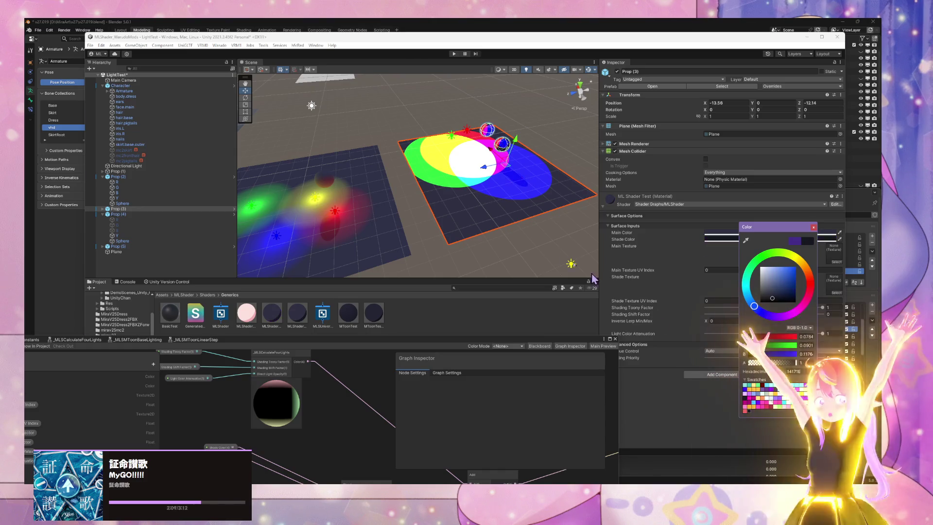
mouse_move(593, 278)
mouse_down()
mouse_move(450, 240)
mouse_move(587, 242)
mouse_up()
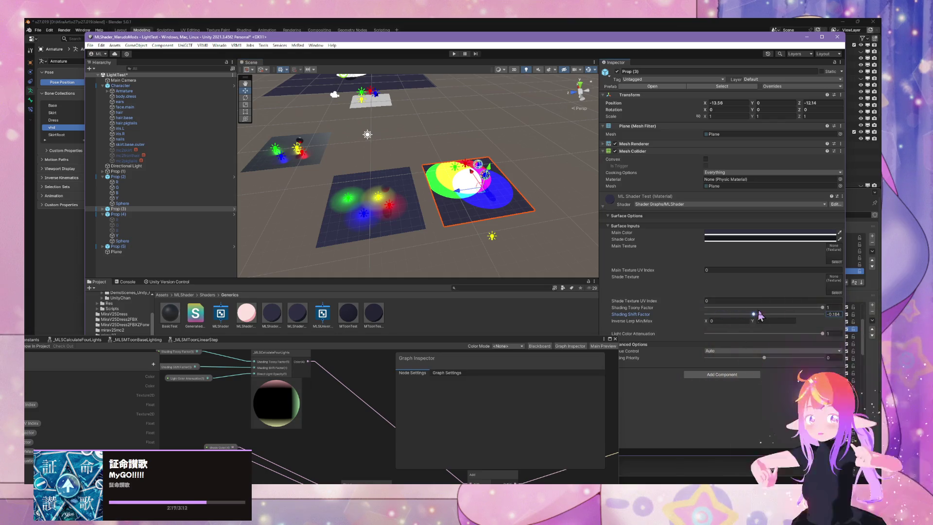
click(758, 311)
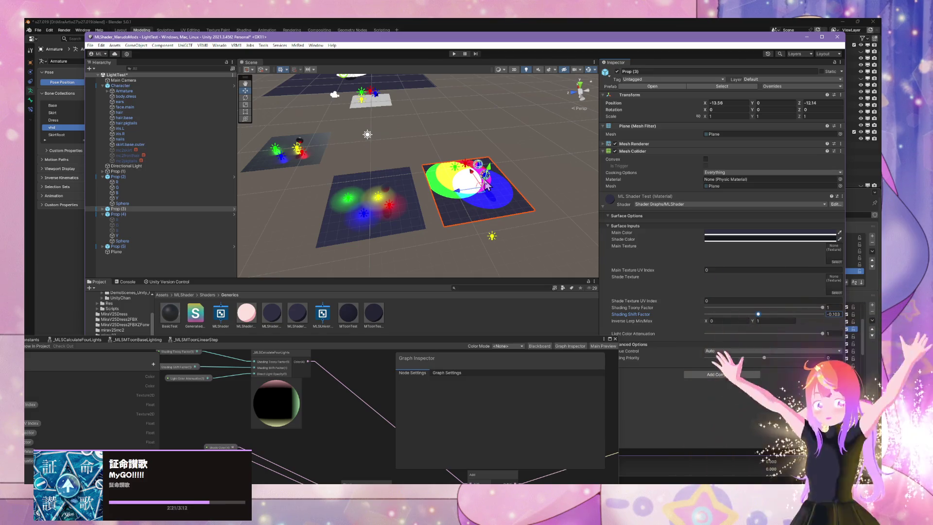
key(Delete)
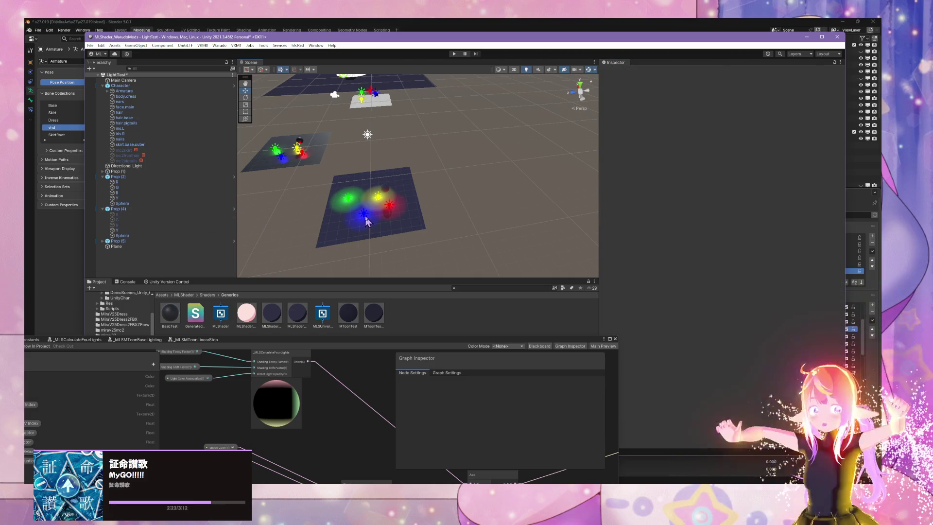
- Duplicate Prop (2), move the copy to Z -11.39, and apply the MLShader material to it
click(369, 221)
key(ctrl+d)
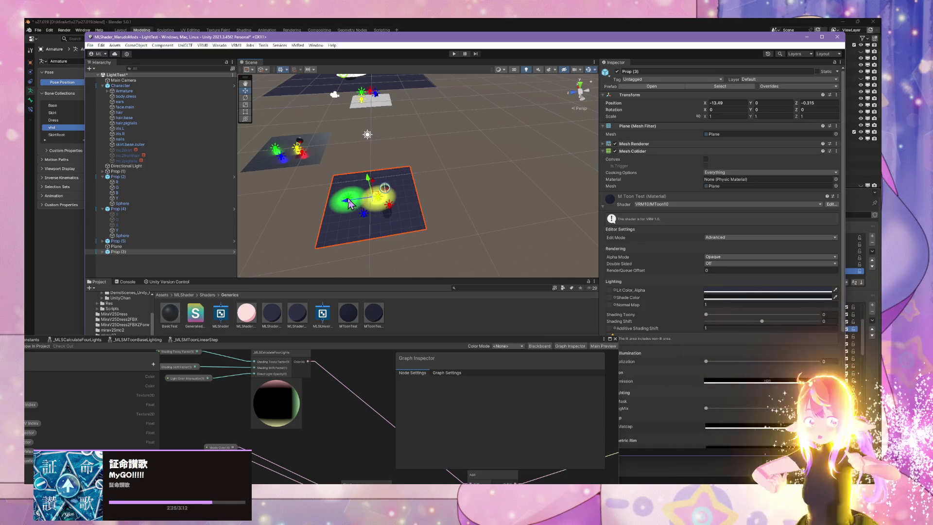
mouse_move(349, 203)
mouse_down()
mouse_move(461, 186)
mouse_move(453, 188)
mouse_up()
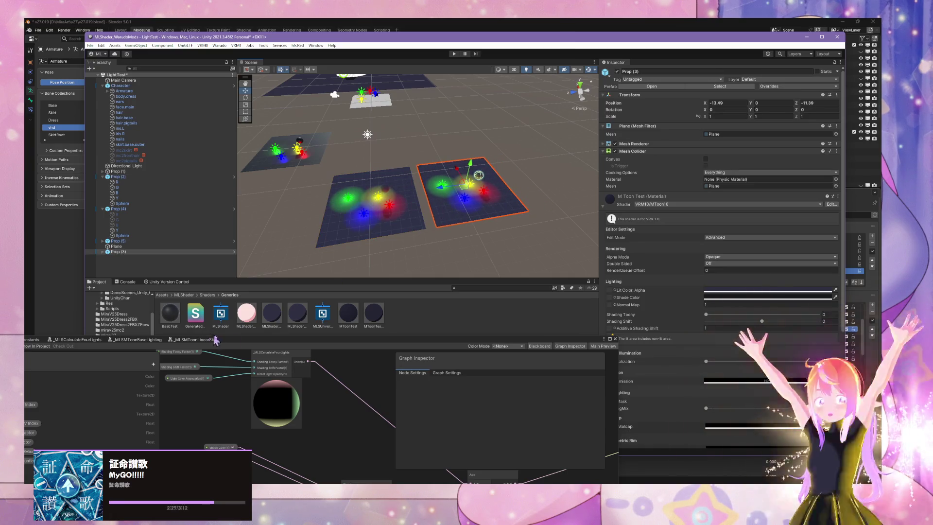
mouse_move(276, 326)
mouse_down()
mouse_move(445, 219)
mouse_move(460, 221)
mouse_move(484, 194)
mouse_move(474, 187)
mouse_up()
scroll(468, 223, up, 5)
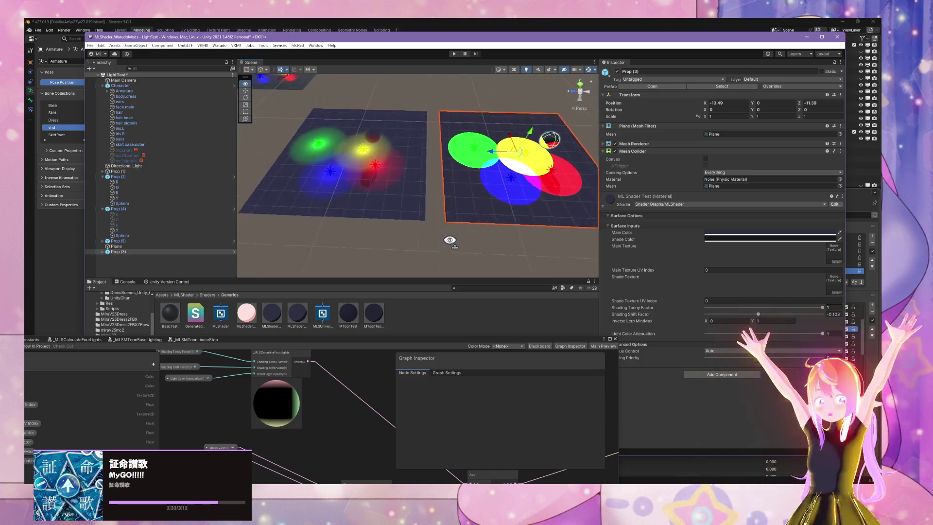
mouse_move(450, 239)
mouse_down()
mouse_move(746, 317)
mouse_move(706, 332)
mouse_move(715, 333)
mouse_up()
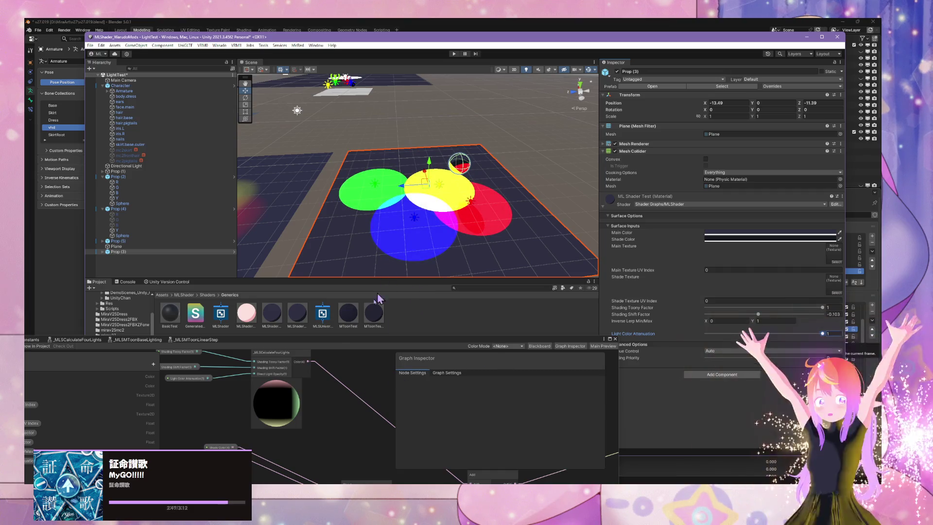
- Open the _MLSCalculateFourLights subgraph and rearrange the Saturate, Multiply and Direct Light Opacity nodes
drag(245, 348, 209, 247)
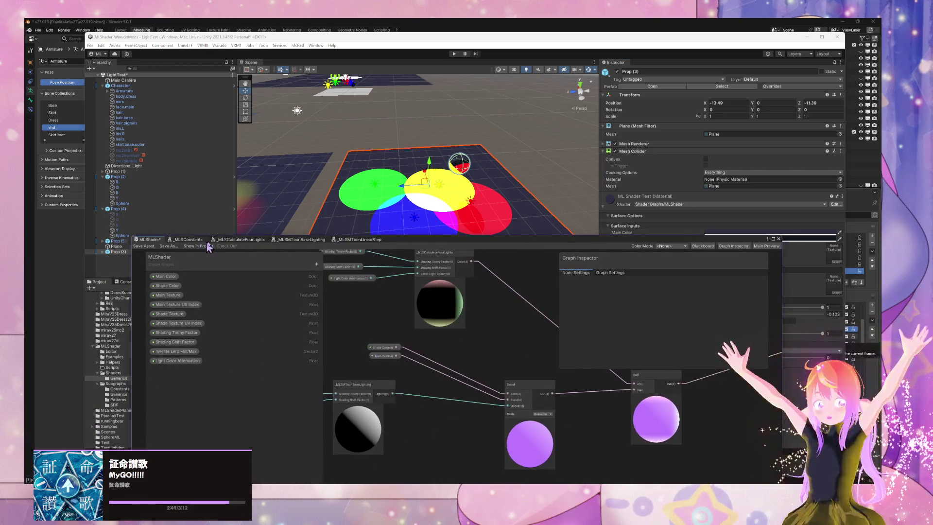
click(226, 241)
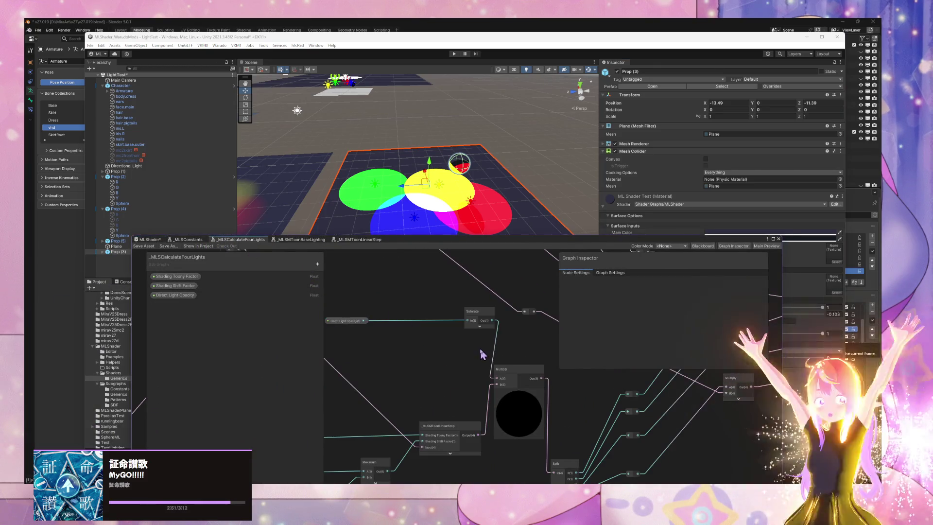
drag(464, 356, 503, 350)
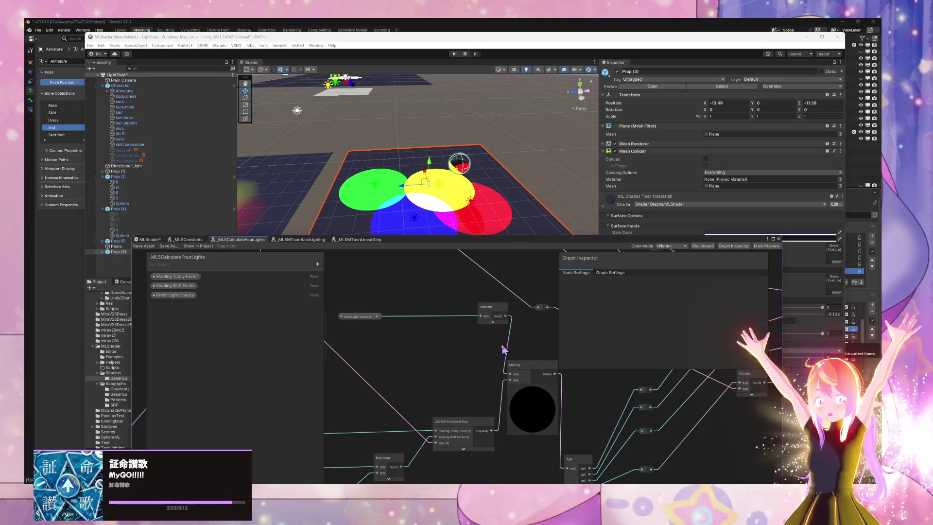
mouse_move(498, 311)
mouse_down()
mouse_move(450, 336)
mouse_move(432, 306)
mouse_move(329, 370)
mouse_move(475, 358)
mouse_move(366, 375)
mouse_move(419, 360)
mouse_move(392, 366)
mouse_move(531, 432)
mouse_move(385, 287)
mouse_move(462, 296)
mouse_move(473, 272)
mouse_up()
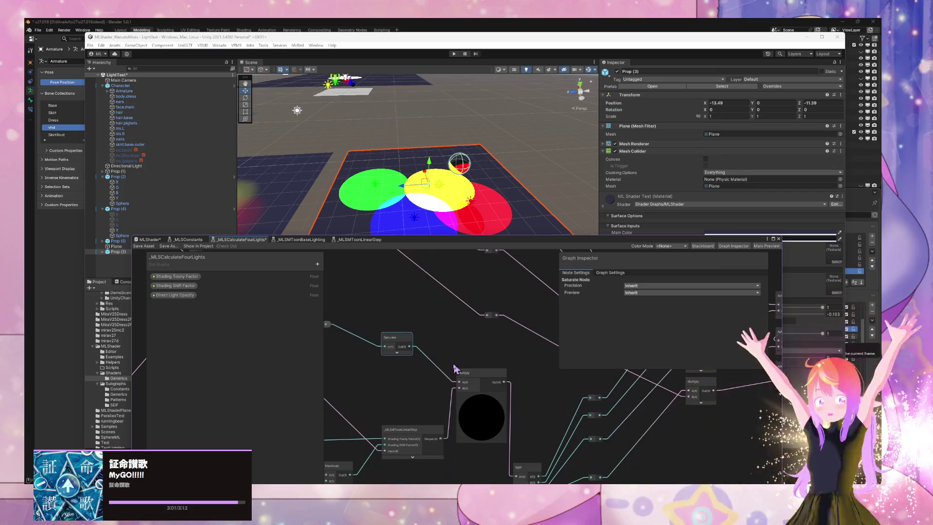
mouse_move(456, 365)
mouse_down()
mouse_move(429, 362)
mouse_move(404, 475)
mouse_move(436, 505)
mouse_move(465, 328)
mouse_move(466, 379)
mouse_move(405, 354)
mouse_move(423, 348)
mouse_move(324, 356)
mouse_move(408, 333)
mouse_move(418, 340)
mouse_move(423, 387)
mouse_move(379, 384)
mouse_move(426, 402)
mouse_up()
mouse_move(404, 334)
mouse_down()
mouse_move(447, 334)
mouse_move(601, 393)
mouse_move(475, 424)
mouse_move(444, 389)
mouse_move(336, 325)
mouse_move(485, 350)
mouse_up()
drag(366, 331, 684, 407)
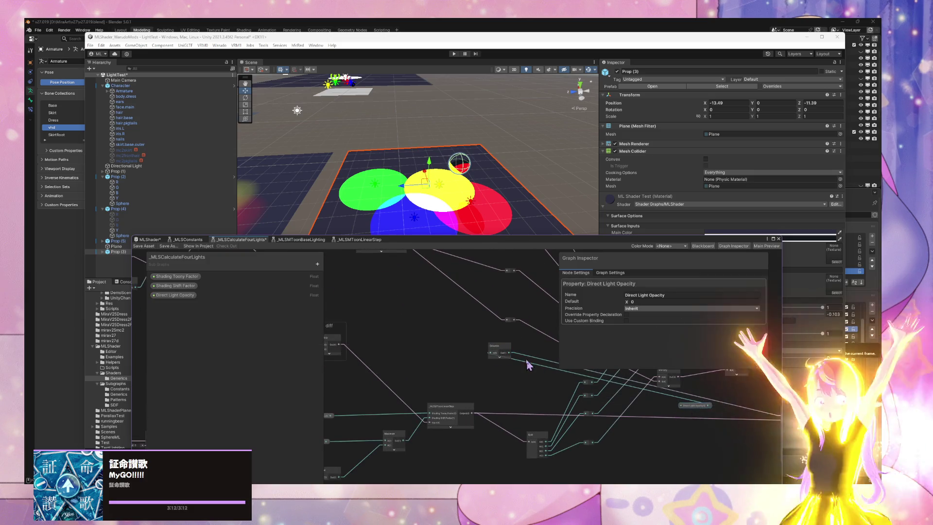
- Route the last Add node's output through the Multiply with the saturated Direct Light Opacity
click(738, 397)
mouse_move(769, 407)
mouse_down()
mouse_move(548, 388)
mouse_move(467, 396)
mouse_up()
scroll(467, 396, up, 1)
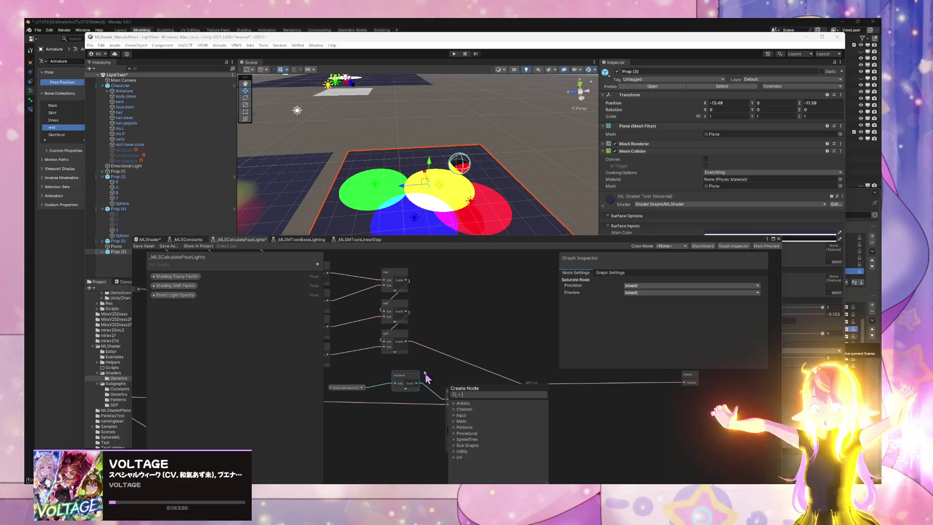
mouse_move(402, 344)
mouse_down()
mouse_move(443, 404)
mouse_move(498, 402)
mouse_move(530, 386)
mouse_up()
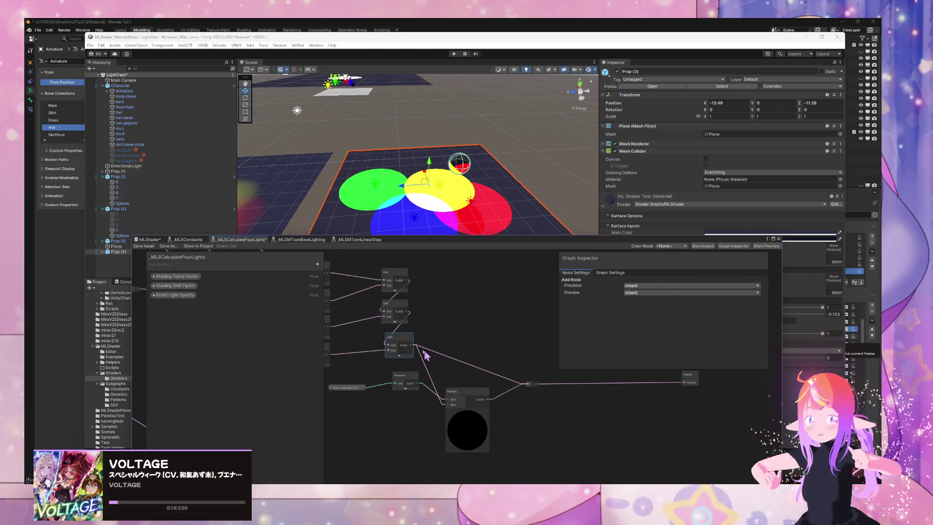
drag(409, 347, 405, 344)
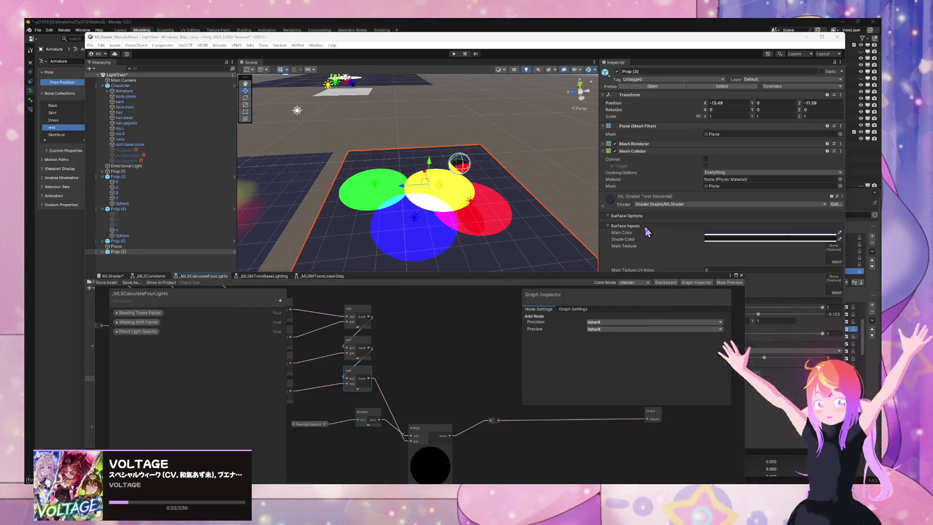
drag(708, 283, 662, 347)
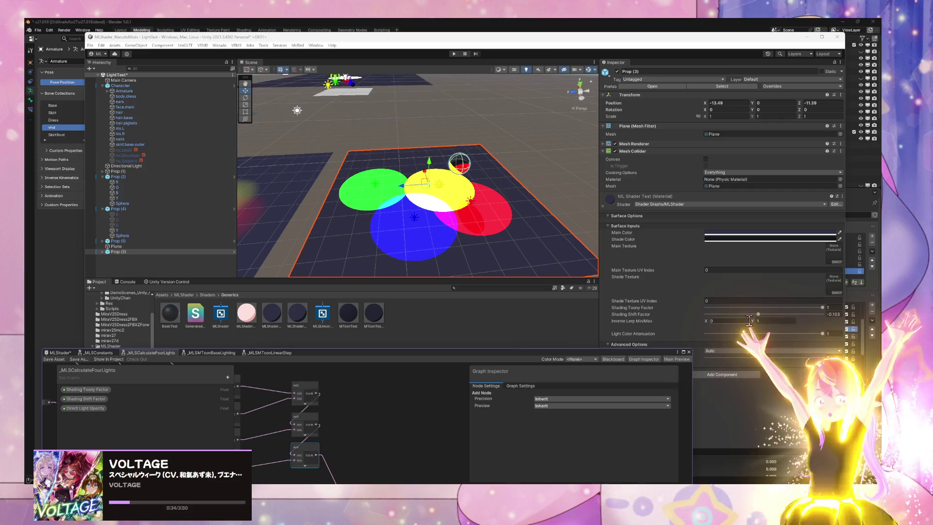
mouse_move(758, 314)
mouse_down()
mouse_move(799, 314)
mouse_move(712, 314)
mouse_up()
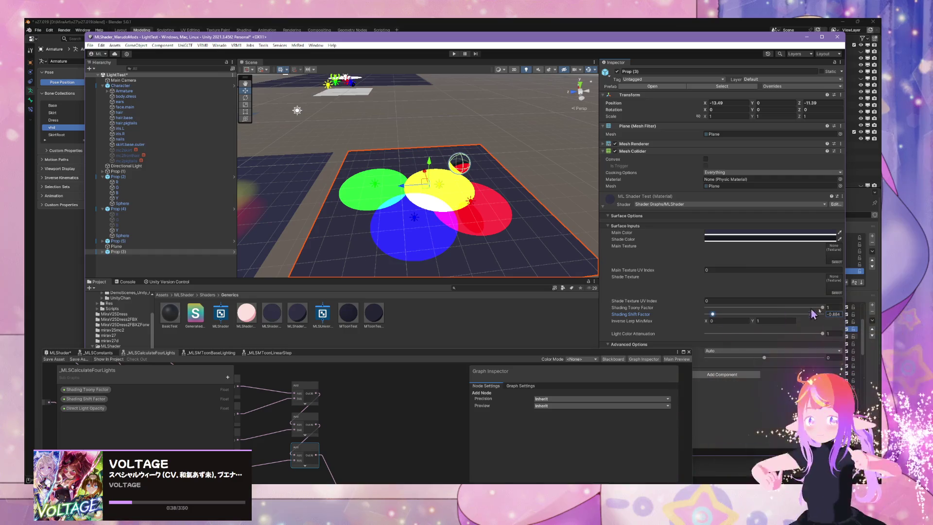
drag(822, 307, 704, 308)
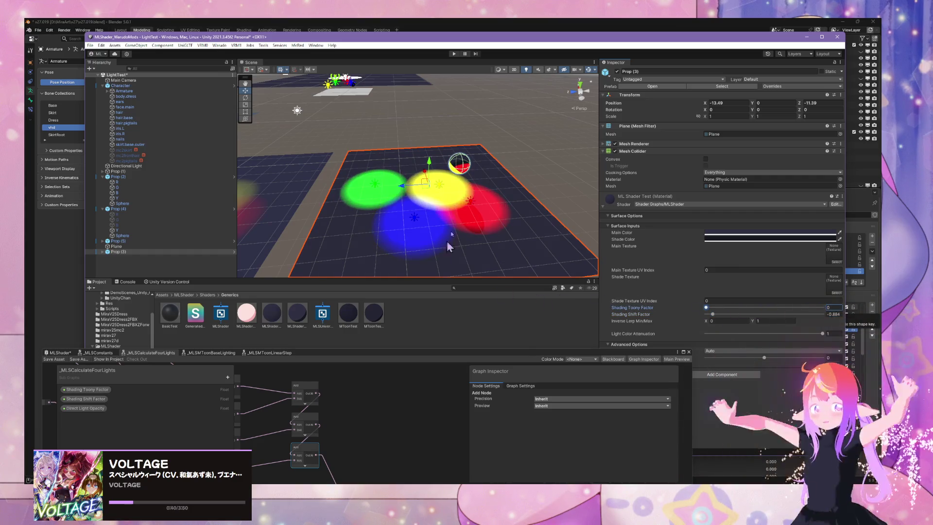
mouse_move(448, 247)
mouse_down()
mouse_move(439, 139)
mouse_move(447, 153)
mouse_move(512, 154)
mouse_move(452, 272)
mouse_up()
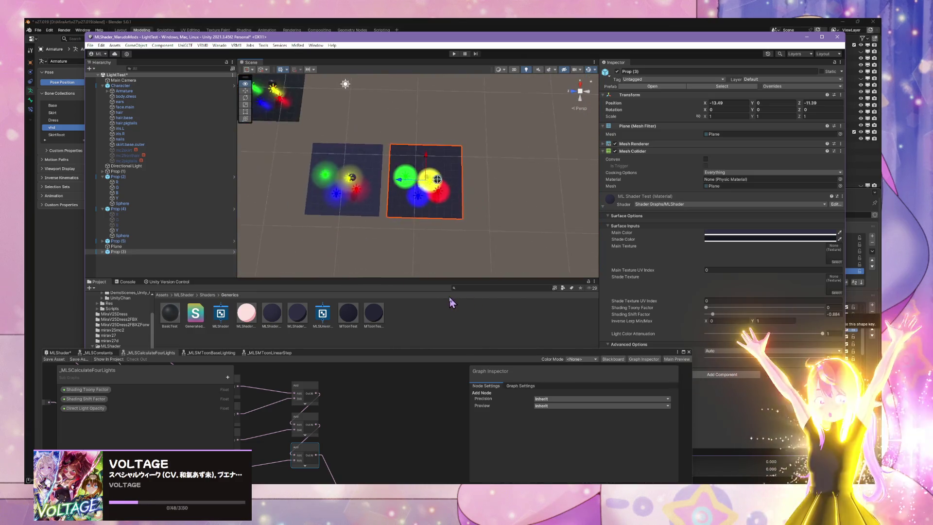
- Edit the Float node's value and frame the chain from the diff and LinearStep nodes to the output
drag(448, 355, 585, 149)
drag(458, 380, 664, 379)
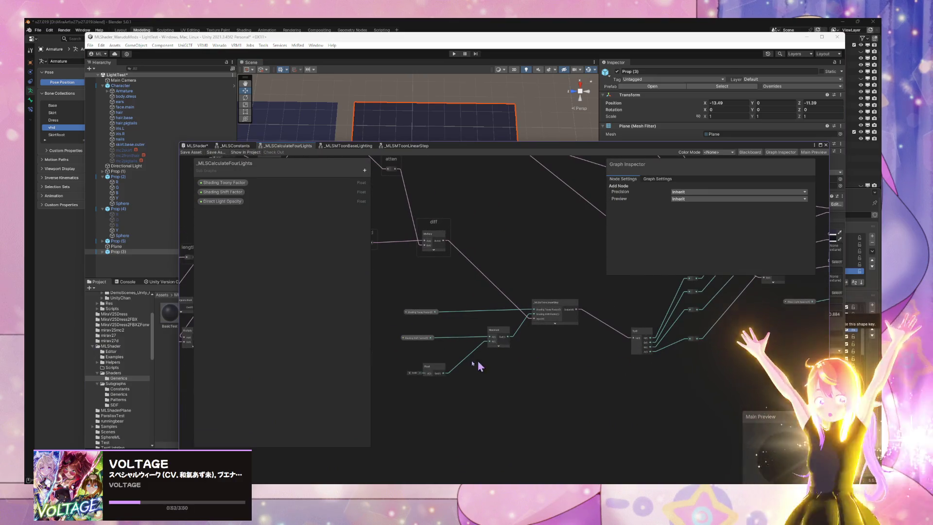
click(438, 369)
scroll(442, 371, up, 5)
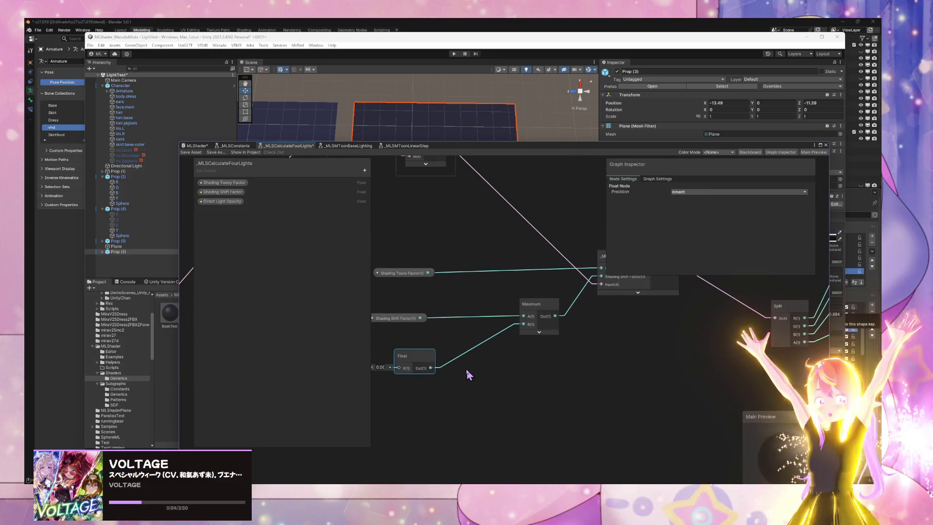
click(380, 367)
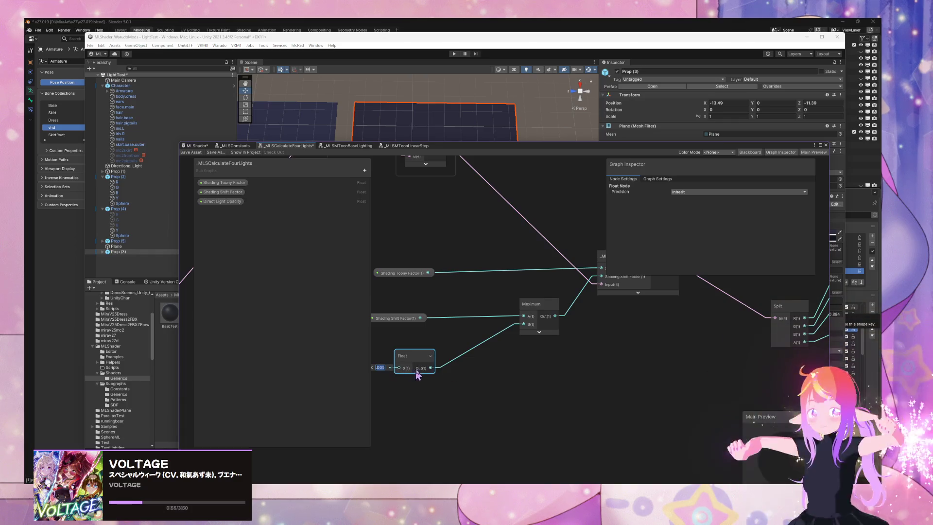
click(493, 390)
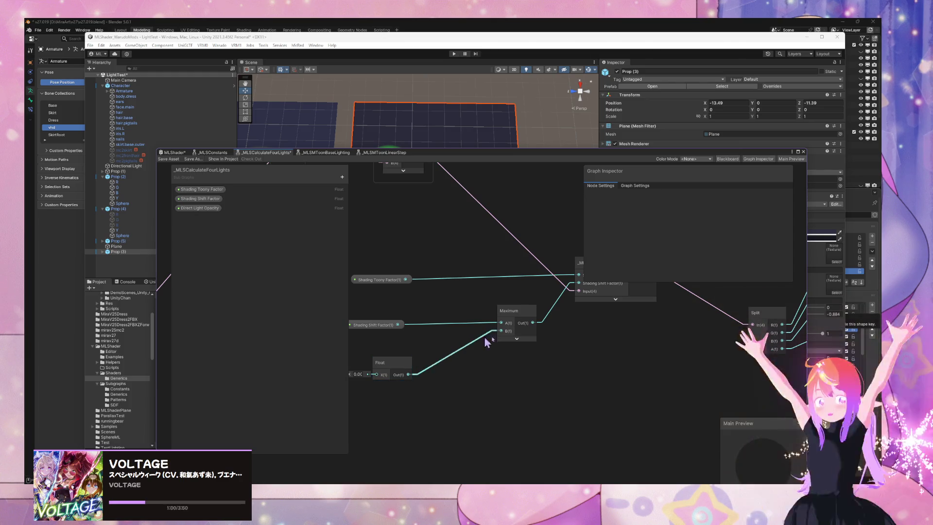
drag(657, 360, 414, 389)
mouse_move(635, 387)
mouse_down()
mouse_move(618, 395)
mouse_move(416, 382)
mouse_move(687, 385)
mouse_up()
scroll(466, 338, down, 2)
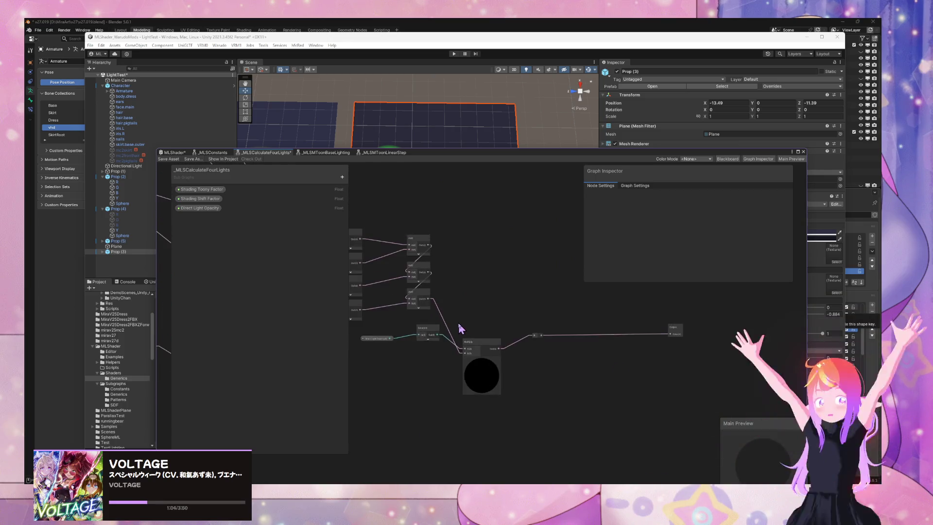
mouse_move(458, 327)
mouse_down()
mouse_move(743, 330)
mouse_move(566, 358)
mouse_move(687, 367)
mouse_up()
scroll(562, 348, up, 3)
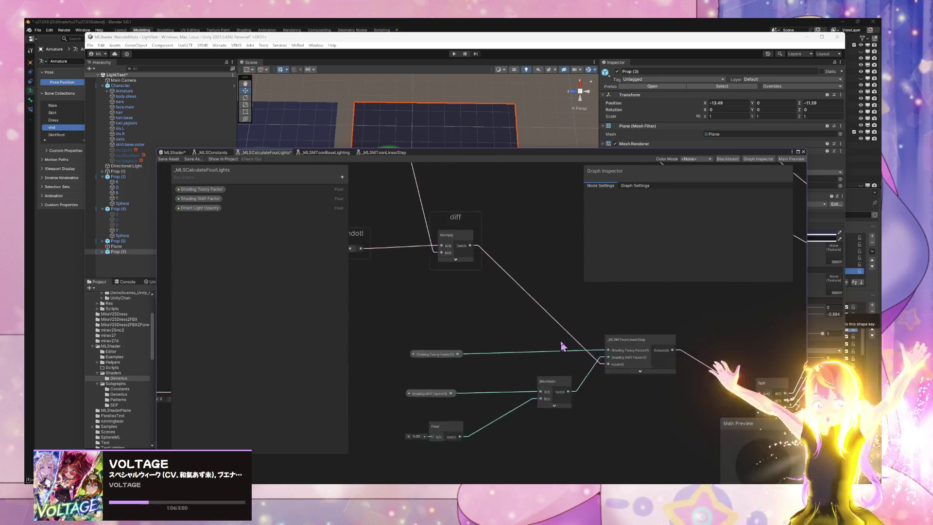
drag(566, 344, 489, 354)
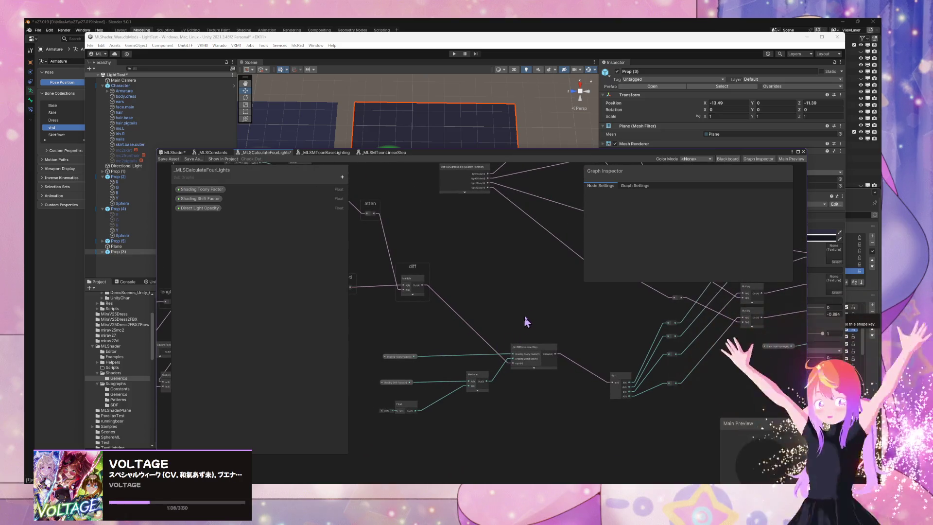
- Add a Branch node via the 'if' search and place it beside the diff node
key(space)
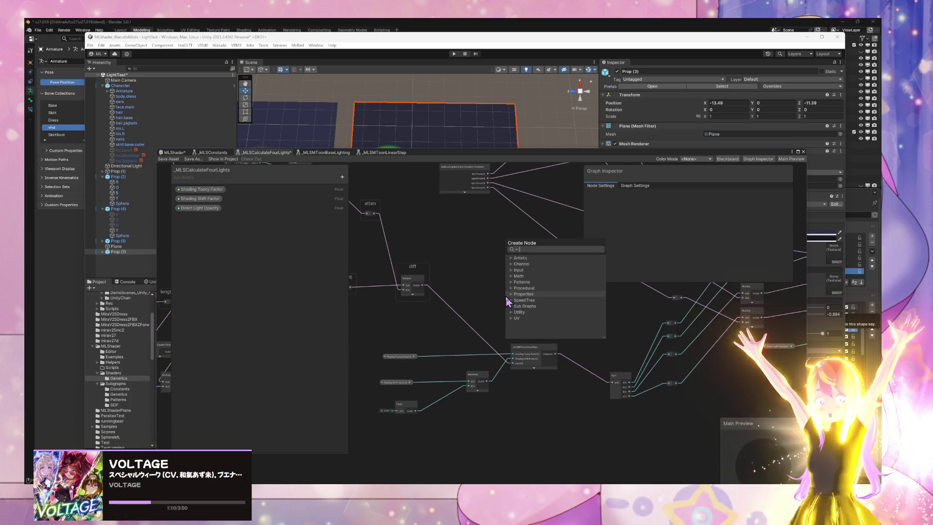
text(if)
key(Return)
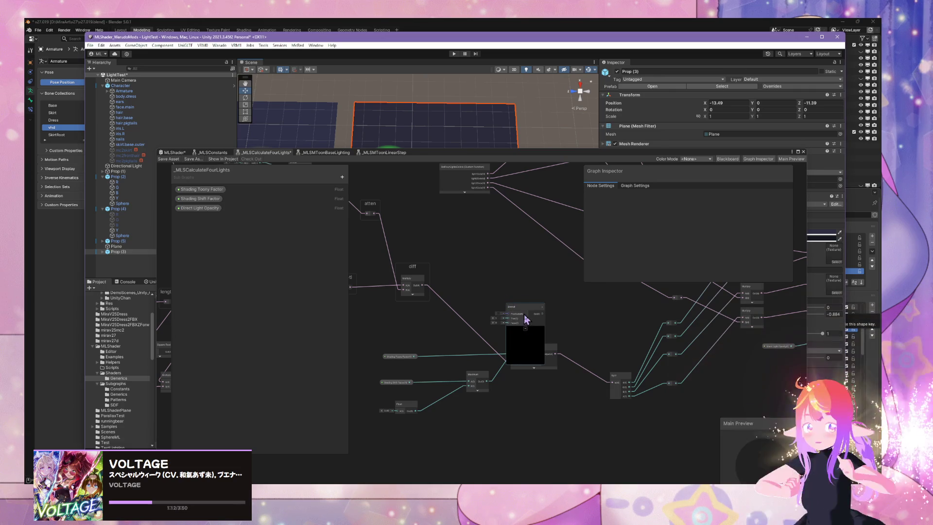
drag(521, 314, 542, 301)
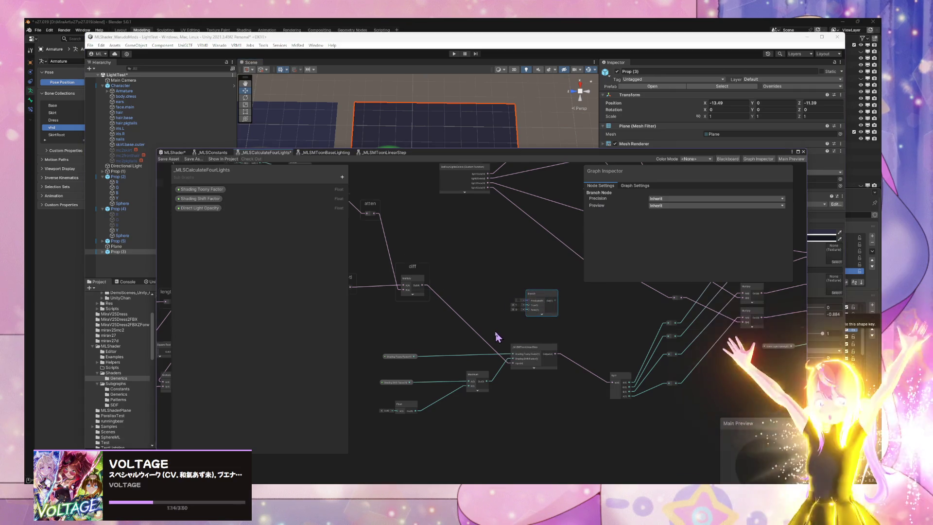
scroll(495, 333, up, 2)
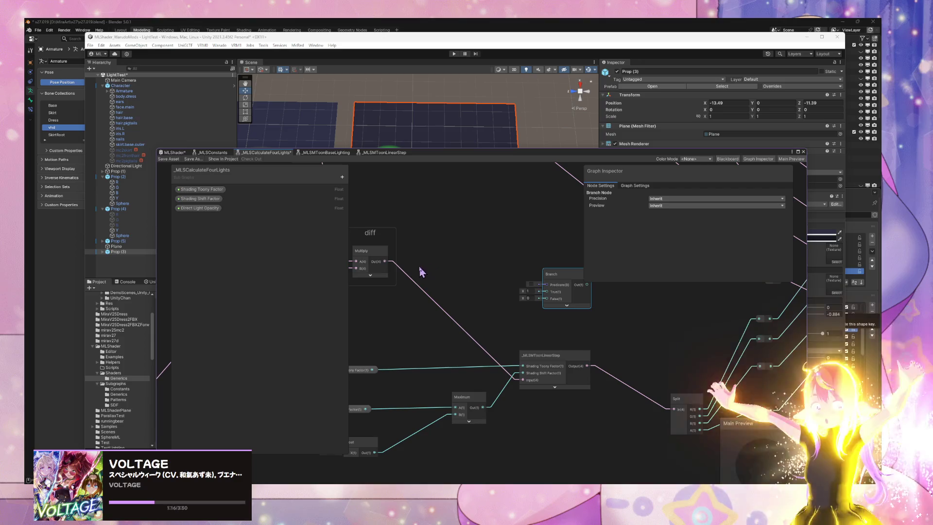
- Create a Boolean property named Use MToon LinearStep and place it in the graph
key(space)
click(342, 177)
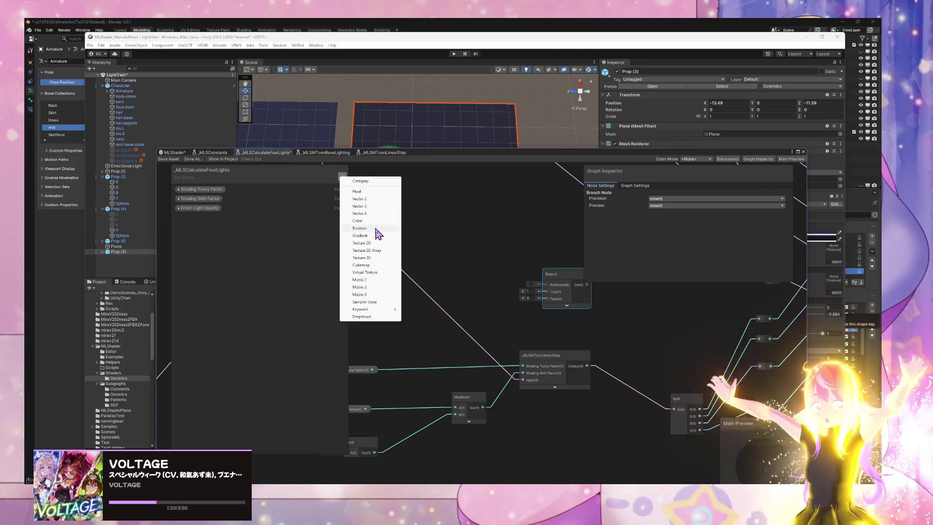
click(360, 228)
text(Use LinearStep)
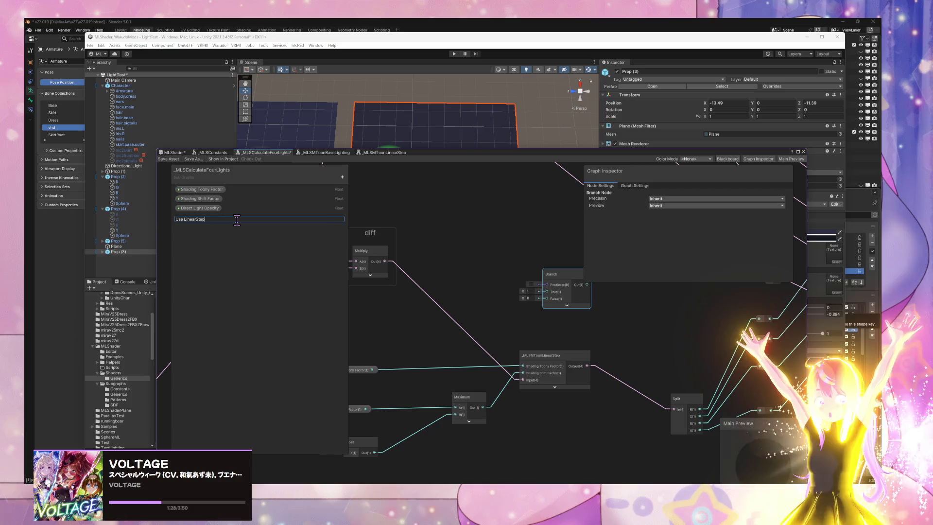
key(Return)
mouse_move(203, 222)
mouse_down()
mouse_move(500, 247)
mouse_move(486, 248)
mouse_move(474, 282)
mouse_up()
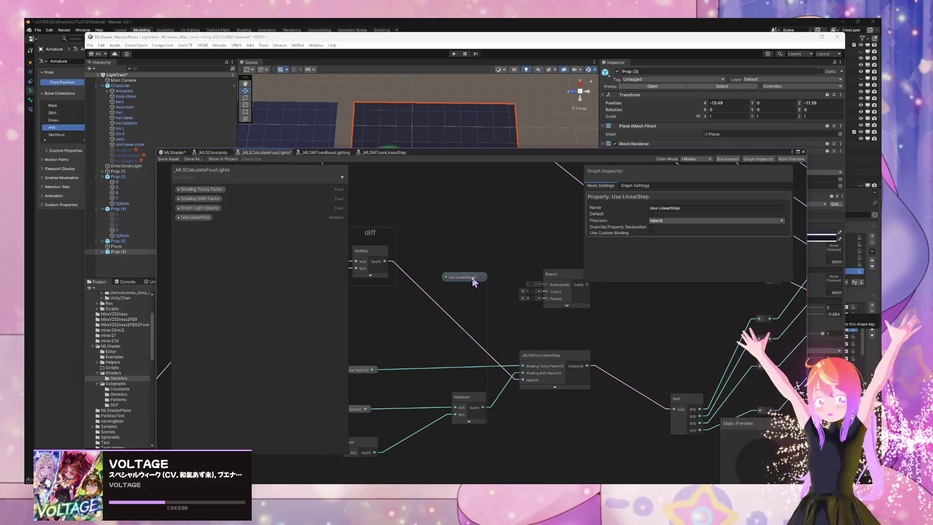
double_click(191, 219)
text(MToon)
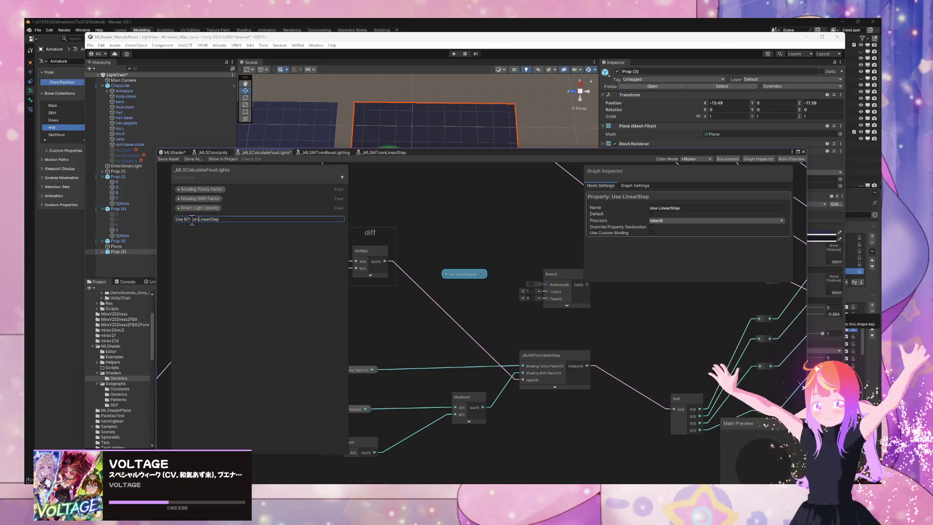
key(Return)
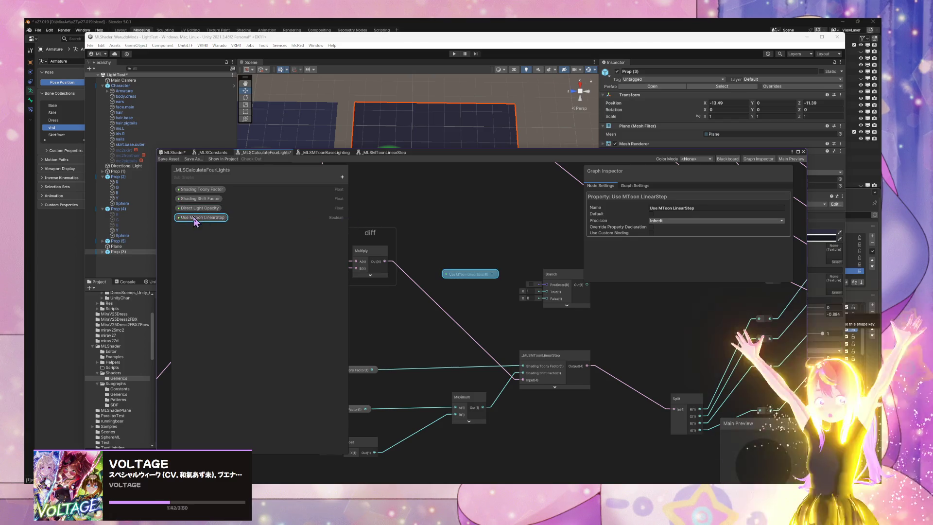
- Wire Use MToon LinearStep to Predicate, Multiply to True, LinearStep to False, Branch to Split
drag(492, 274, 546, 284)
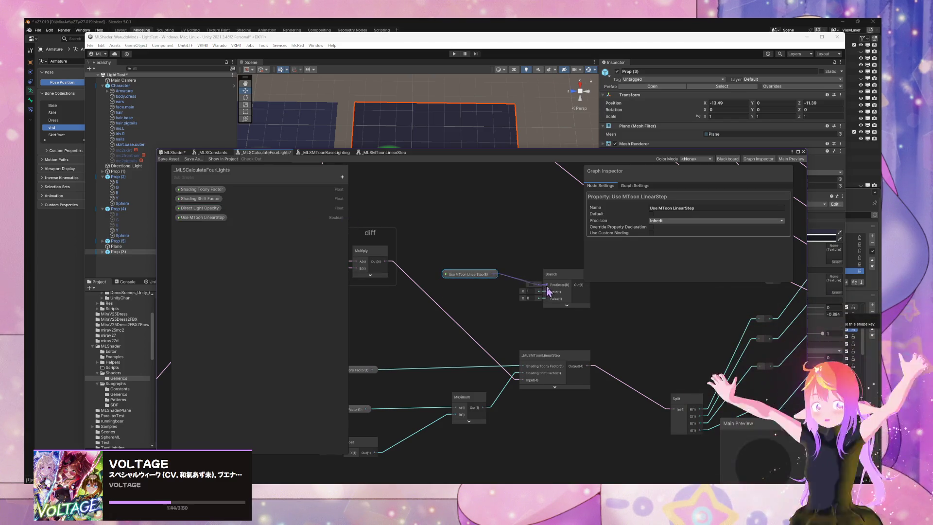
drag(587, 366, 546, 298)
drag(384, 261, 546, 292)
mouse_move(633, 327)
mouse_down()
mouse_move(497, 285)
mouse_move(551, 387)
mouse_up()
mouse_move(465, 342)
mouse_down()
mouse_move(520, 346)
mouse_move(465, 331)
mouse_move(441, 309)
mouse_up()
drag(486, 254, 516, 263)
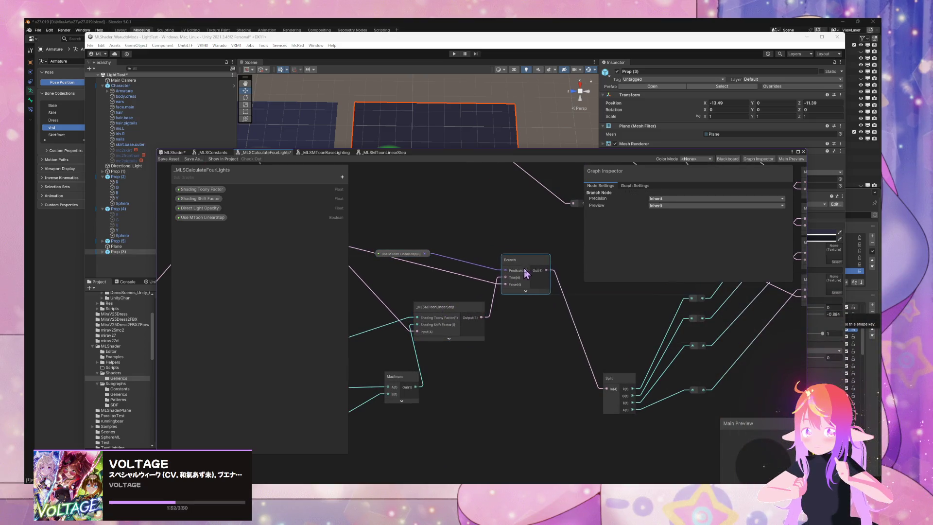
- Move the Use MToon LinearStep node beside the Branch node in the four-lights subgraph
drag(407, 256, 463, 252)
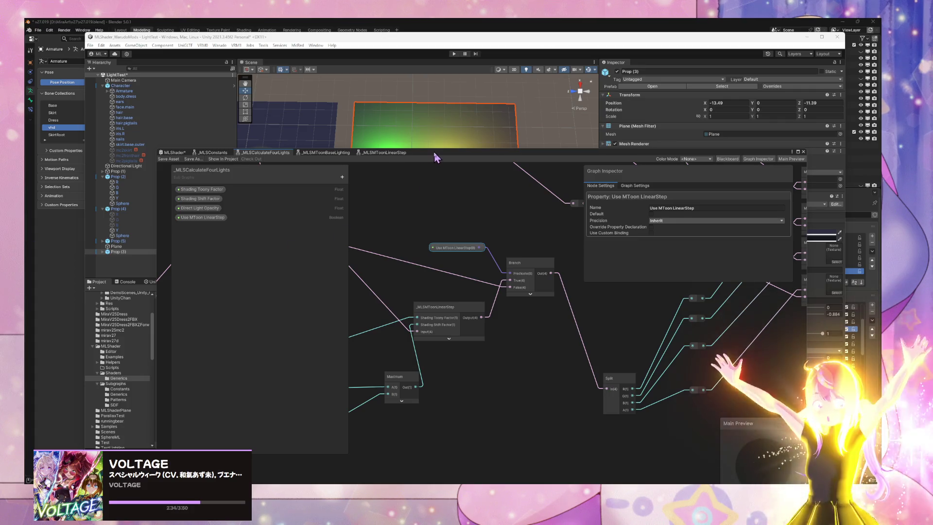
- Move the graph window down and zoom the Scene view close onto the sphere above the lit plane
mouse_move(433, 153)
mouse_down()
mouse_move(479, 209)
mouse_move(454, 332)
mouse_up()
mouse_move(486, 243)
mouse_down()
mouse_move(481, 254)
mouse_move(534, 198)
mouse_move(416, 202)
mouse_move(375, 183)
mouse_move(390, 160)
mouse_move(432, 155)
mouse_move(418, 160)
mouse_up()
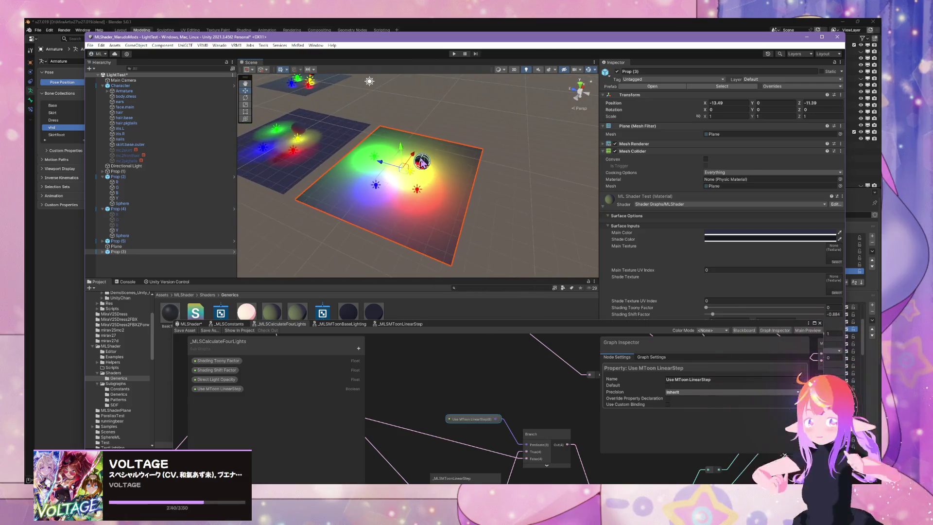
click(421, 161)
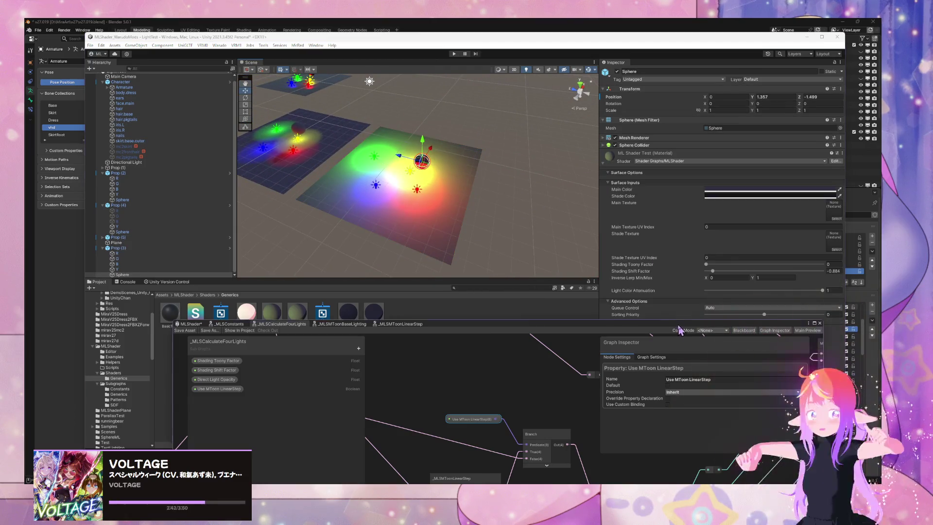
mouse_move(673, 335)
mouse_down()
mouse_move(450, 378)
mouse_move(469, 344)
mouse_up()
click(446, 207)
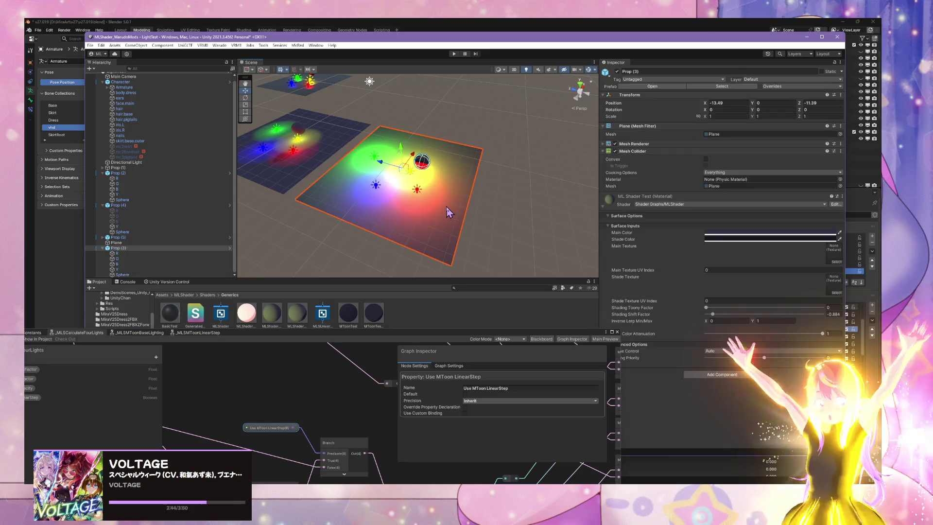
click(423, 166)
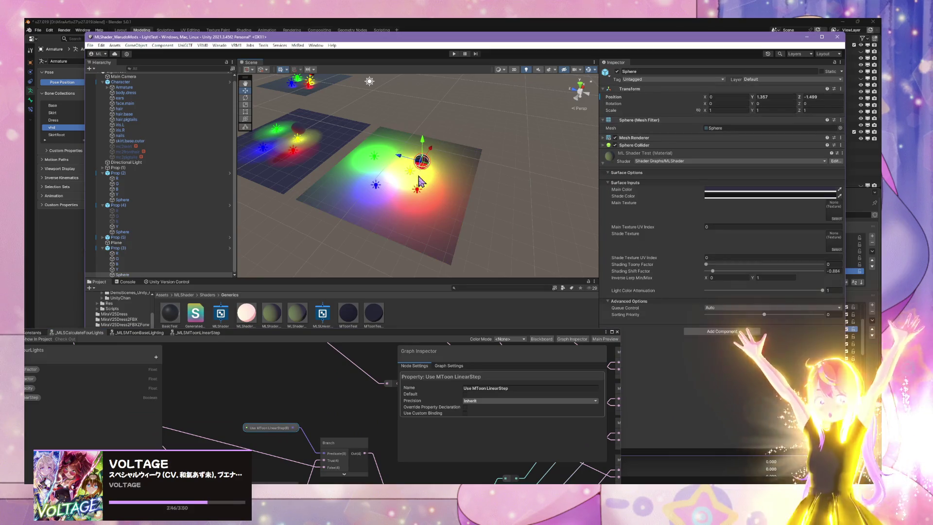
mouse_move(423, 166)
mouse_down()
mouse_move(437, 204)
mouse_move(454, 191)
mouse_move(485, 75)
mouse_move(471, 165)
mouse_move(488, 106)
mouse_move(484, 120)
mouse_up()
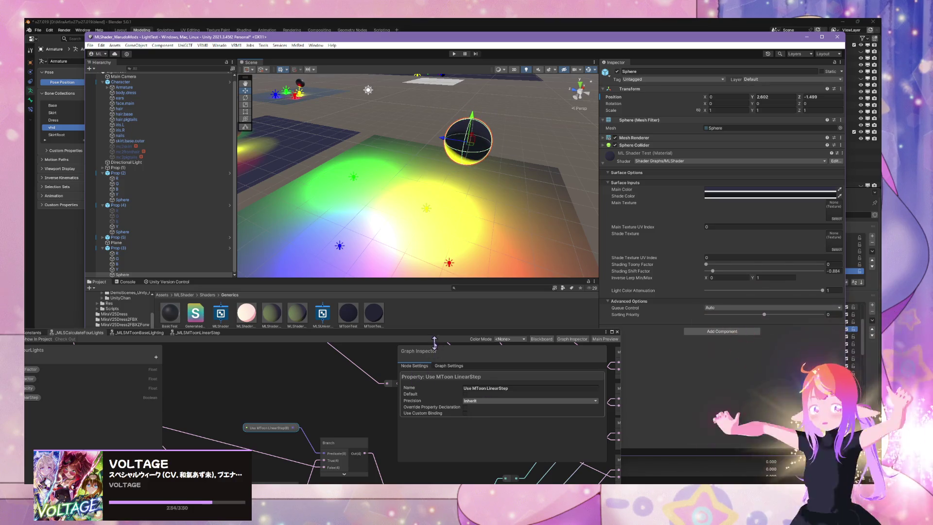
- Recentre the enlarged graph window and zoom the MLShader graph onto the four-lights and Blend nodes
drag(434, 342, 629, 161)
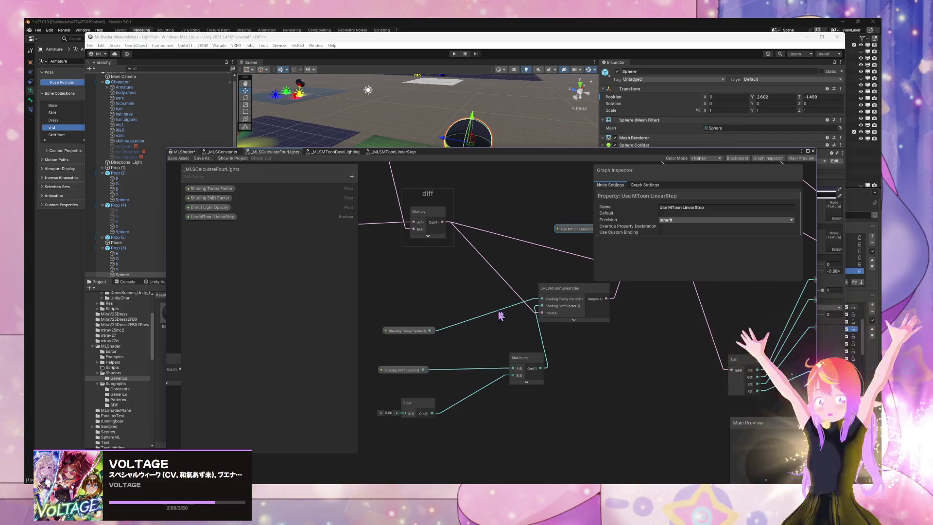
mouse_move(491, 306)
mouse_down()
mouse_move(426, 395)
mouse_move(368, 326)
mouse_move(604, 358)
mouse_up()
drag(413, 301, 446, 309)
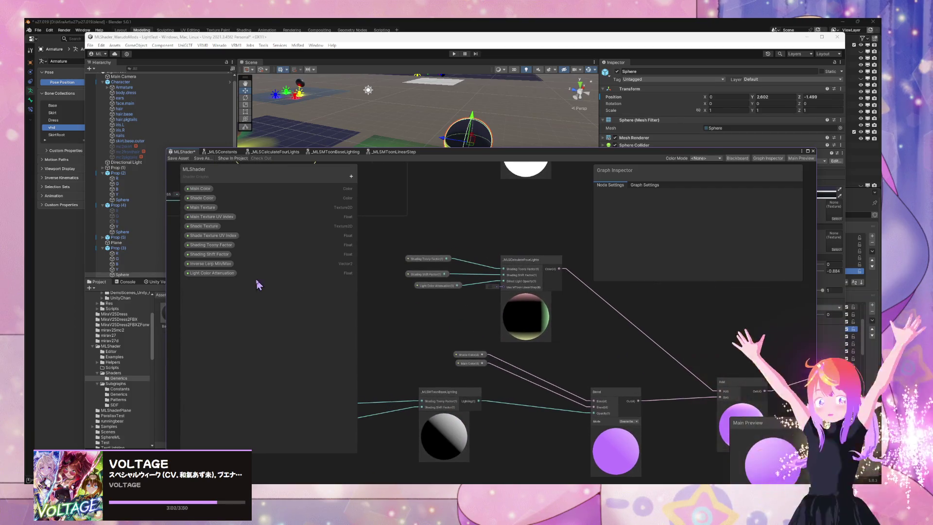
scroll(461, 313, up, 2)
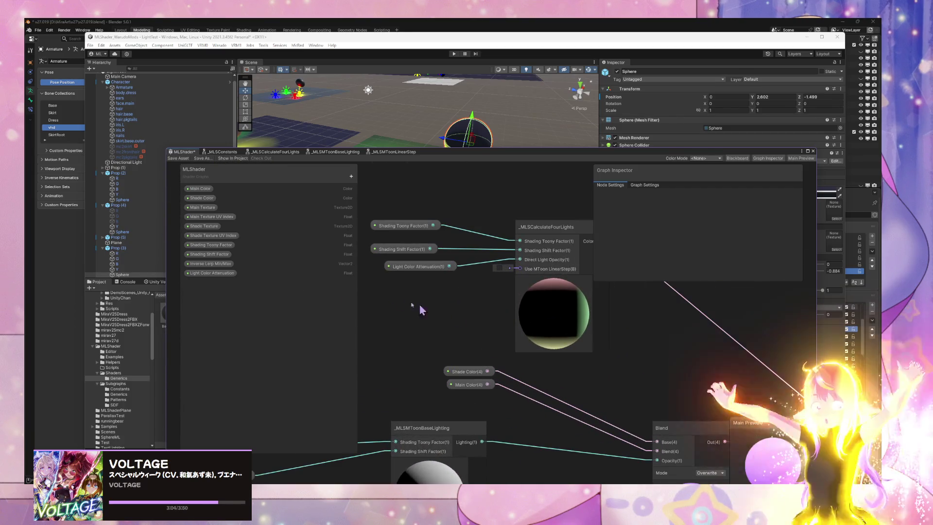
- Rename the Light Color Attenuation property to Direct Light Opacity and nudge its node up-left
double_click(215, 274)
text(Direct Light Opacity)
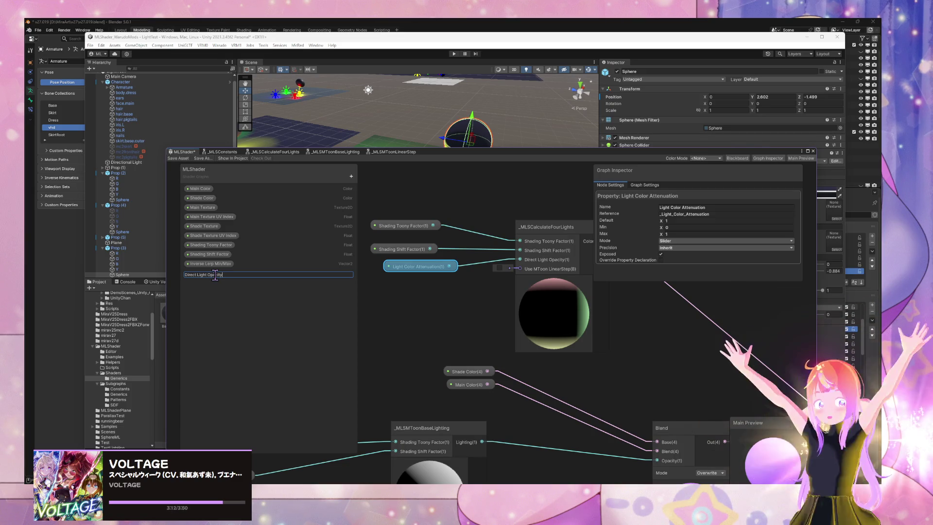
key(Return)
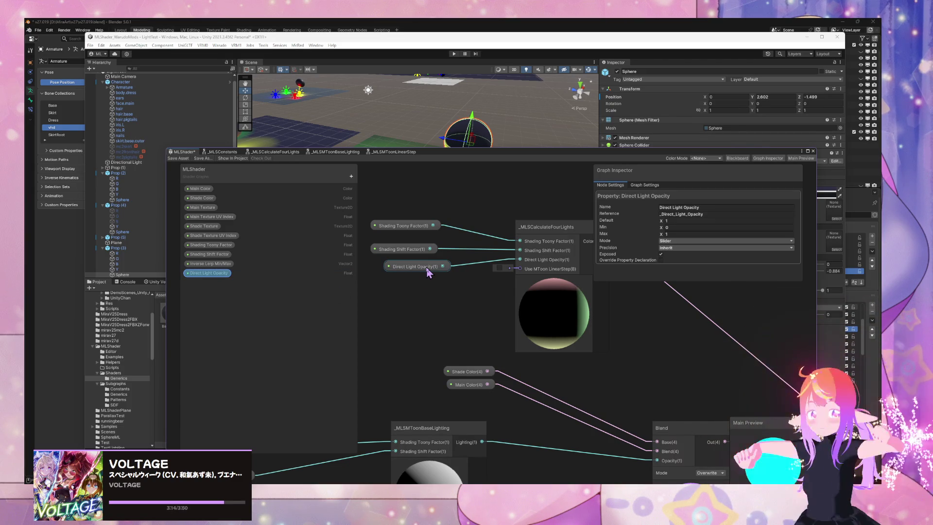
click(428, 272)
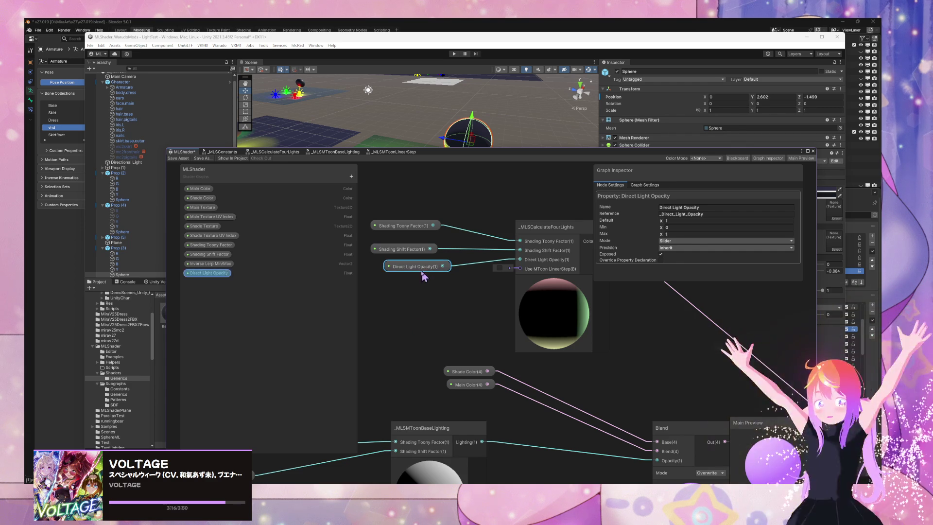
mouse_move(421, 275)
mouse_down()
mouse_move(408, 271)
mouse_move(400, 245)
mouse_move(397, 262)
mouse_up()
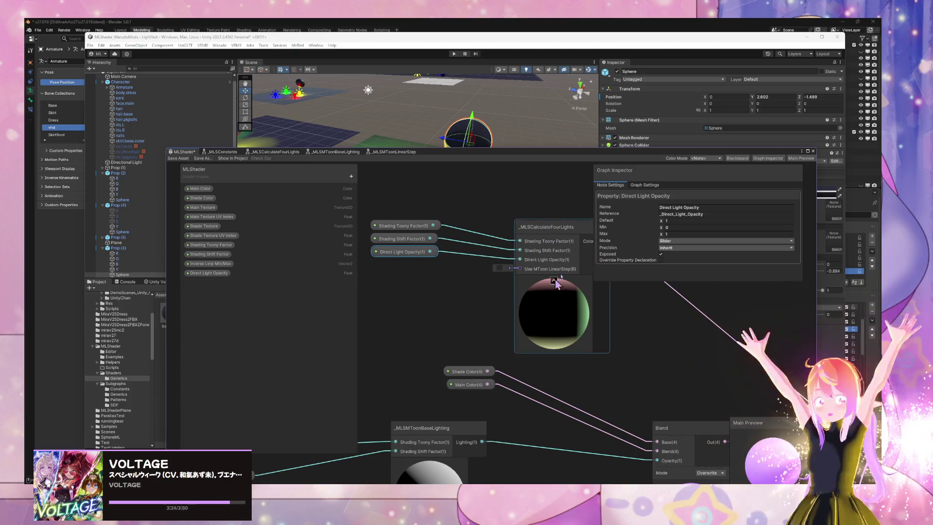
- Create a Boolean property 'Enable Toony Factor for Direct Light' and drop its node into the graph
click(351, 176)
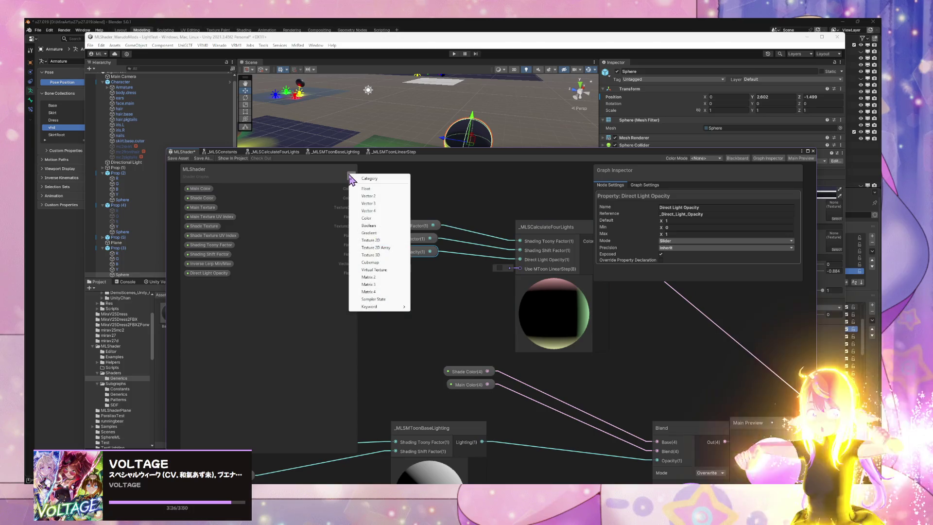
click(389, 226)
text(Use LinearStep for)
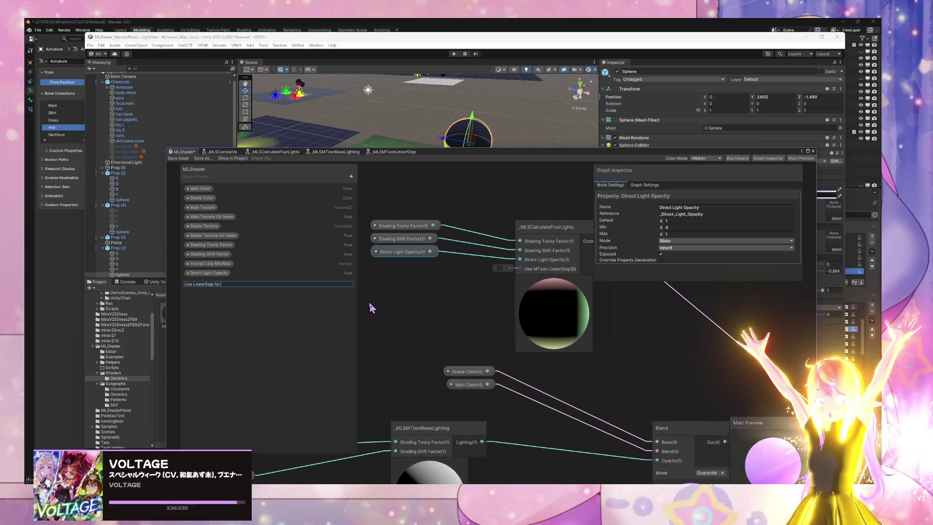
key(BackSpace)
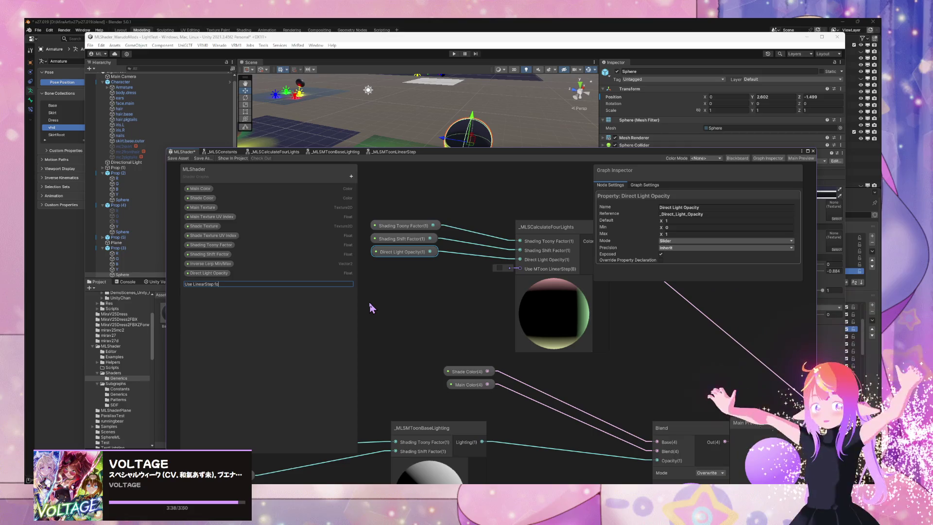
key(BackSpace)
key(BackSpace)
key(BackSpace)
text(le)
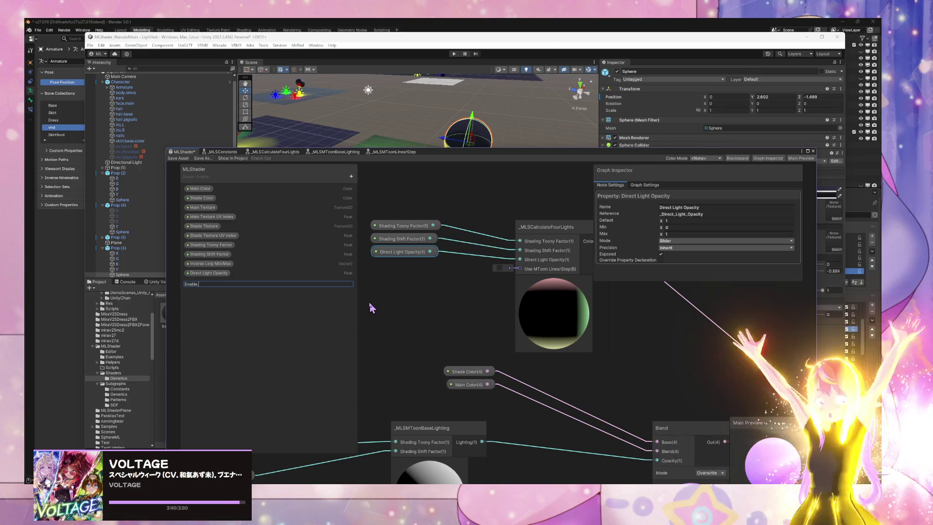
key(BackSpace)
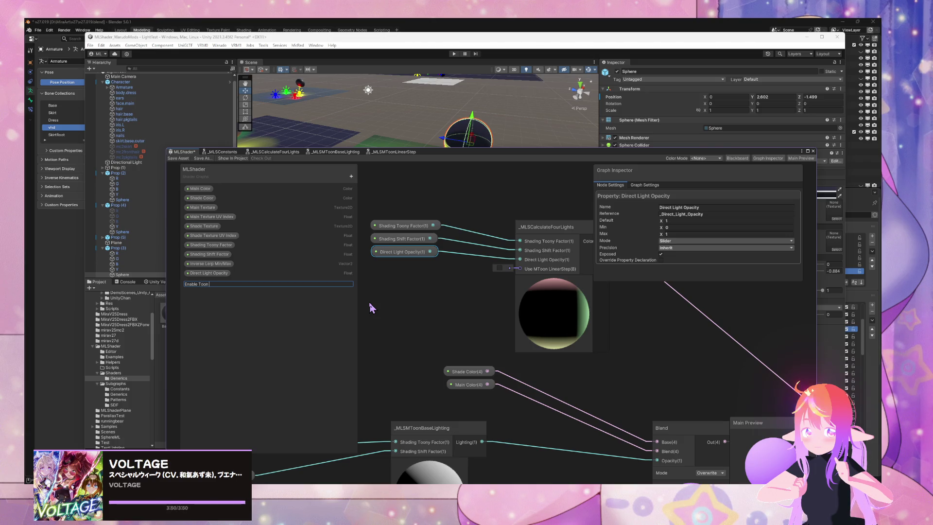
key(BackSpace)
key(BackSpace)
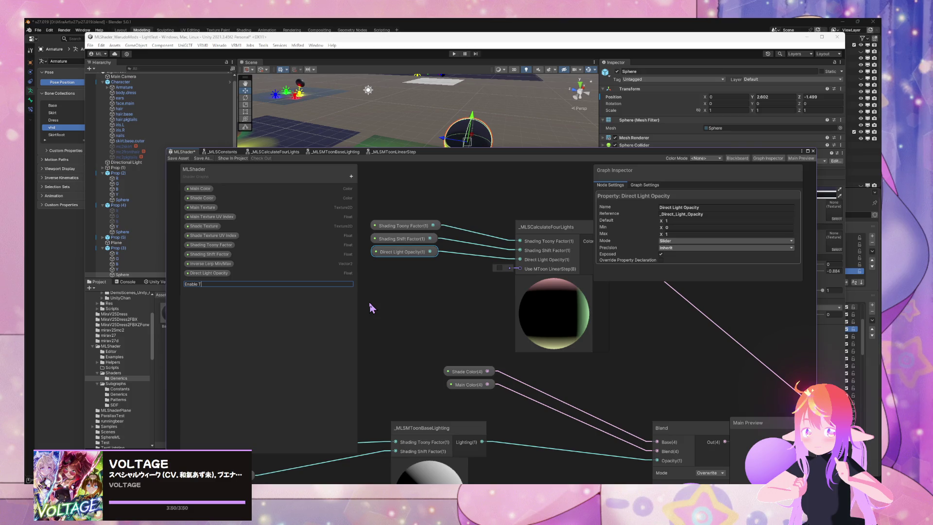
text(Factor)
key(Left)
key(Left)
key(Left)
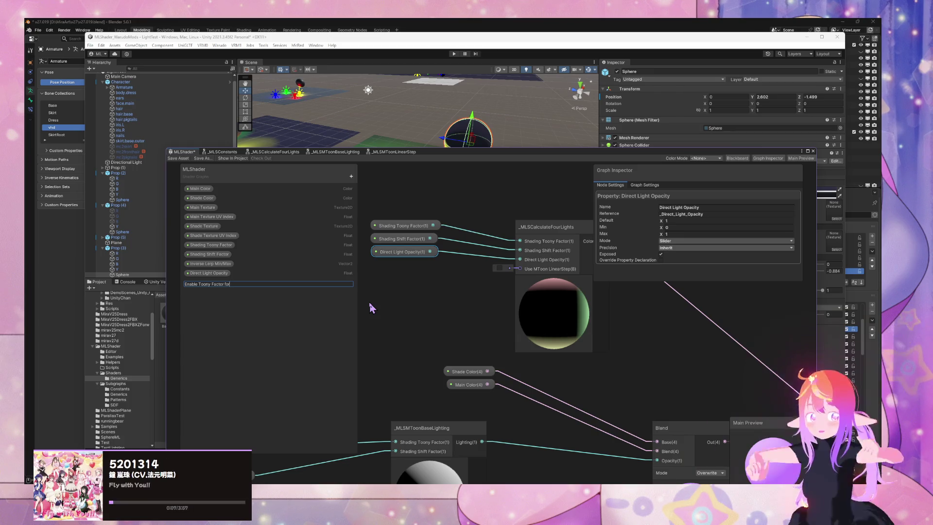
key(Right)
key(Right)
key(Right)
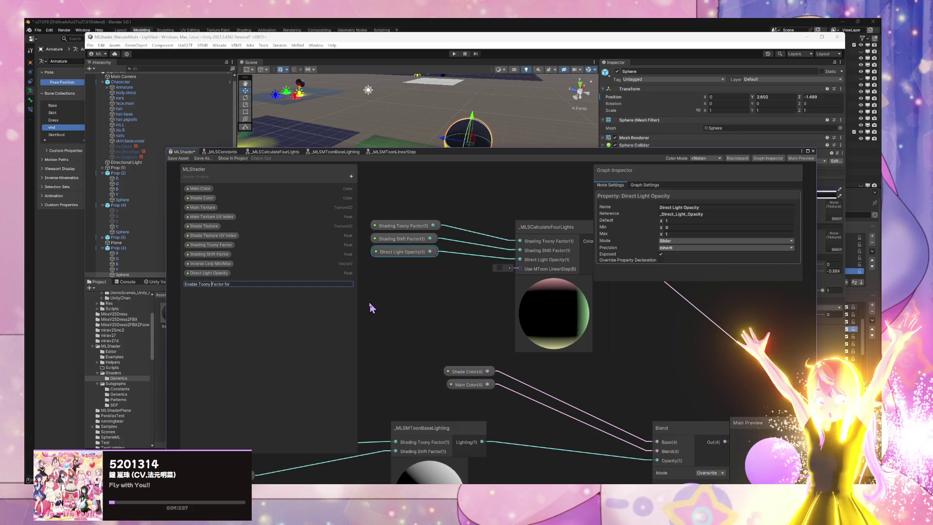
key(Right)
key(Right)
key(Right)
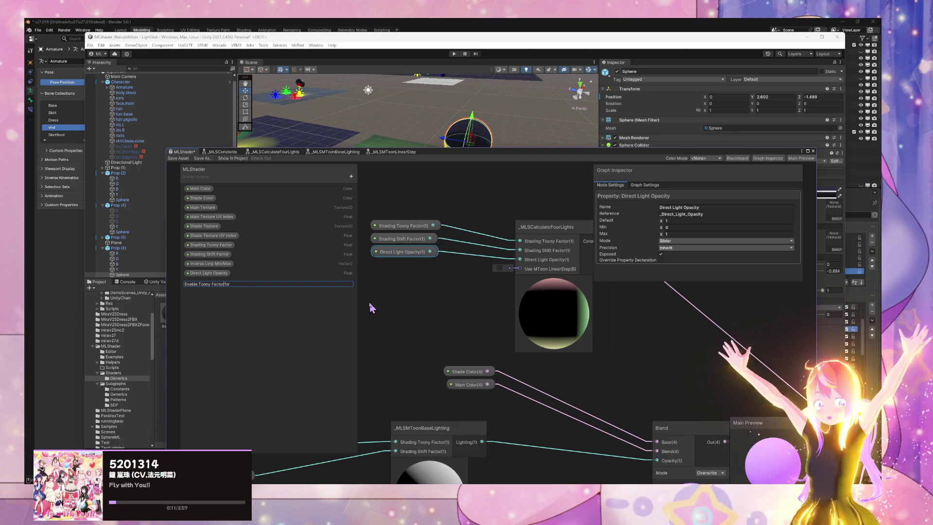
text(D)
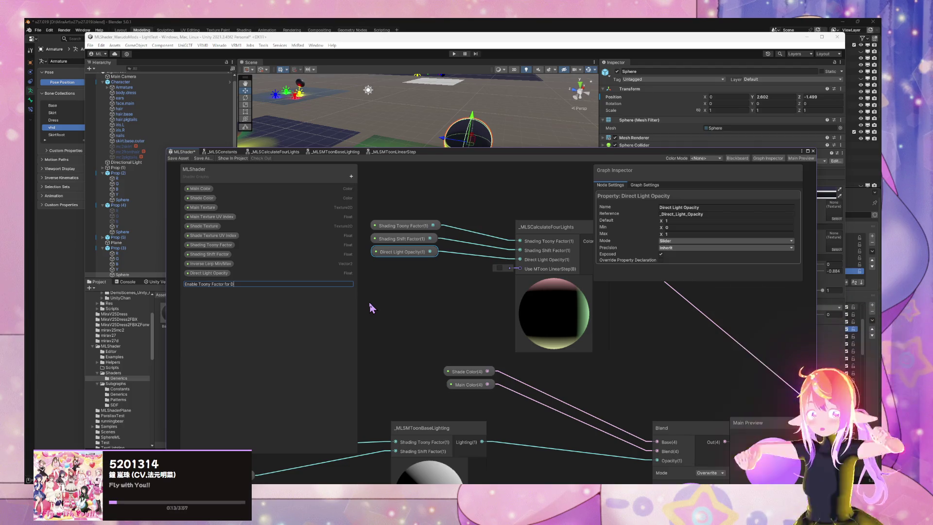
text(irect Light)
key(Return)
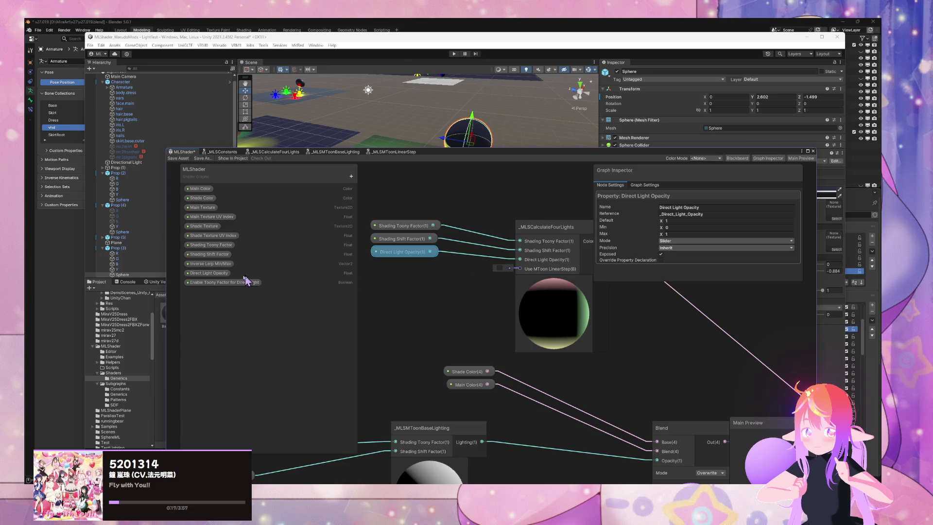
mouse_move(238, 282)
mouse_down()
mouse_move(471, 282)
mouse_move(412, 286)
mouse_up()
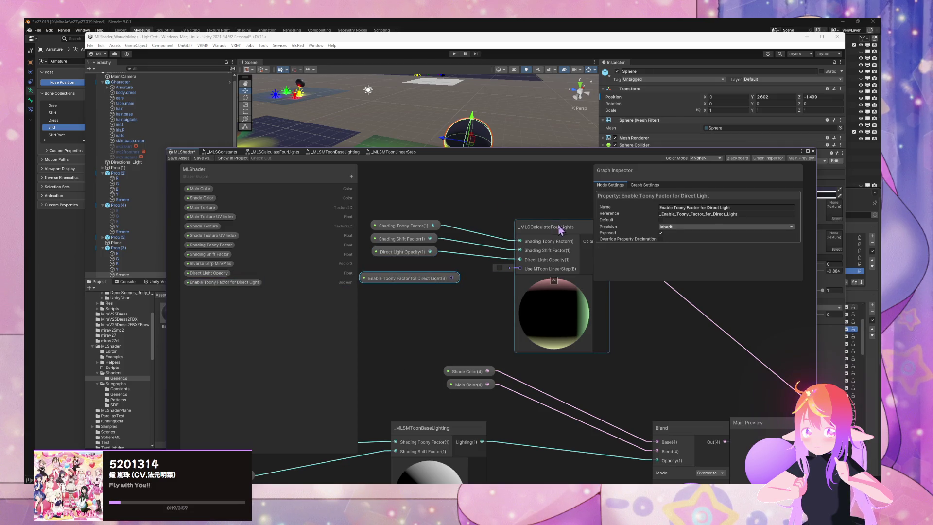
- Rename the graph property to 'Enable Toony for Direct Light' by removing the word Factor
click(411, 287)
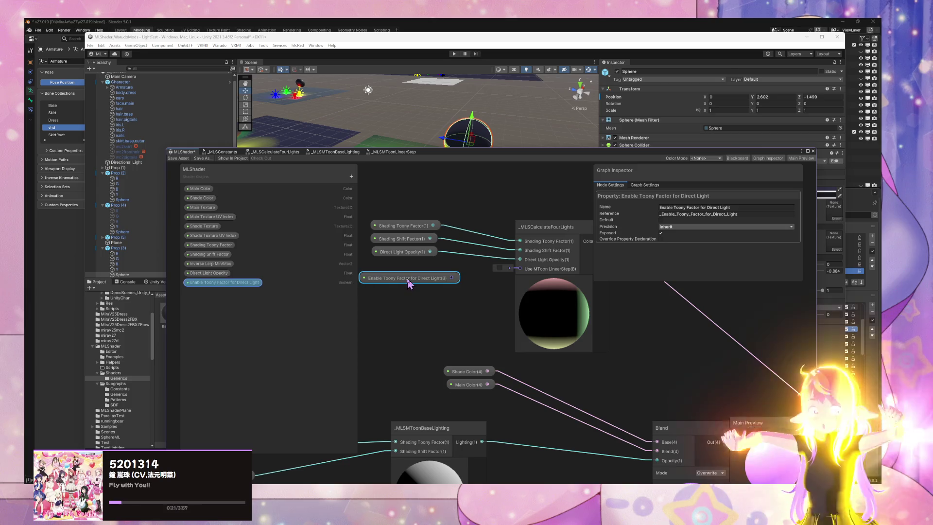
double_click(219, 283)
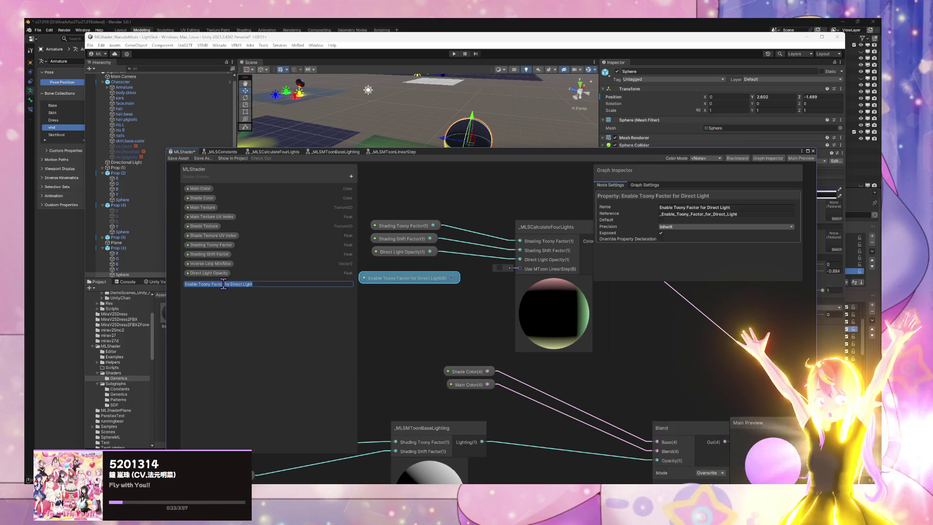
click(224, 284)
key(BackSpace)
key(BackSpace)
key(BackSpace)
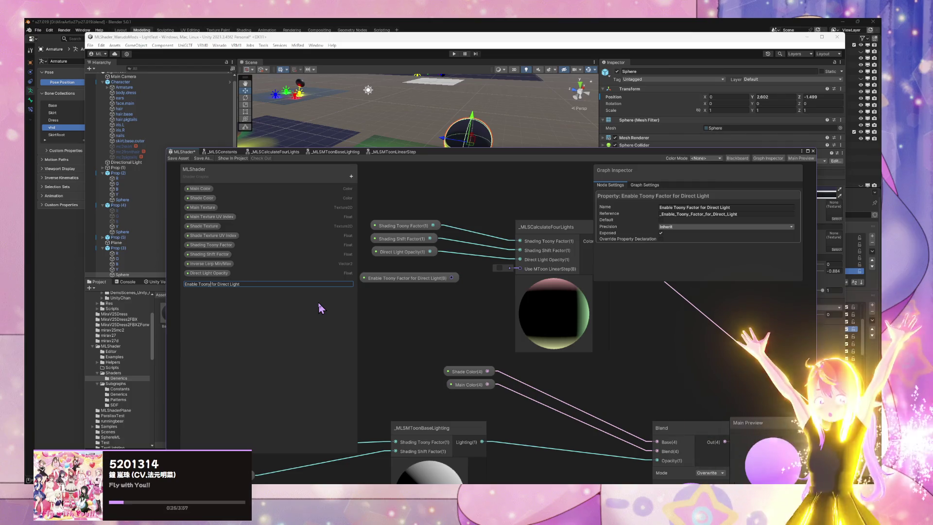
key(Return)
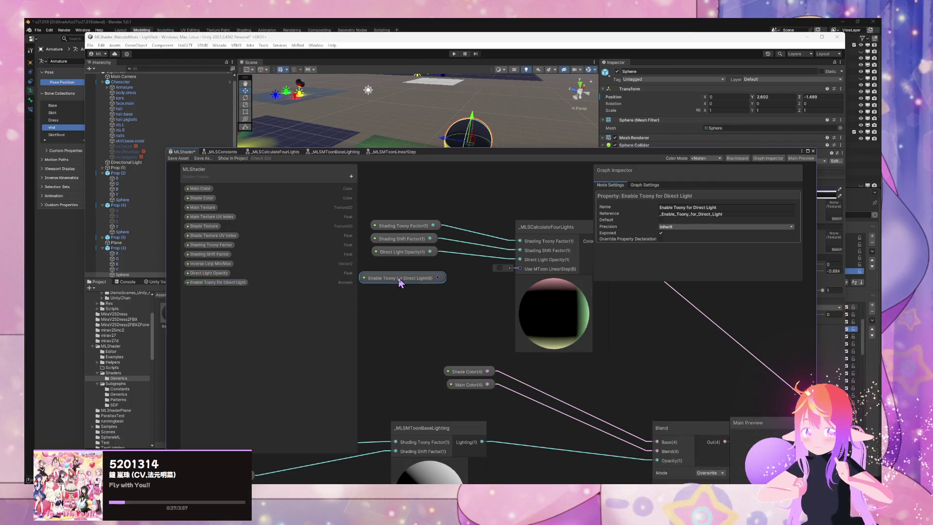
click(689, 208)
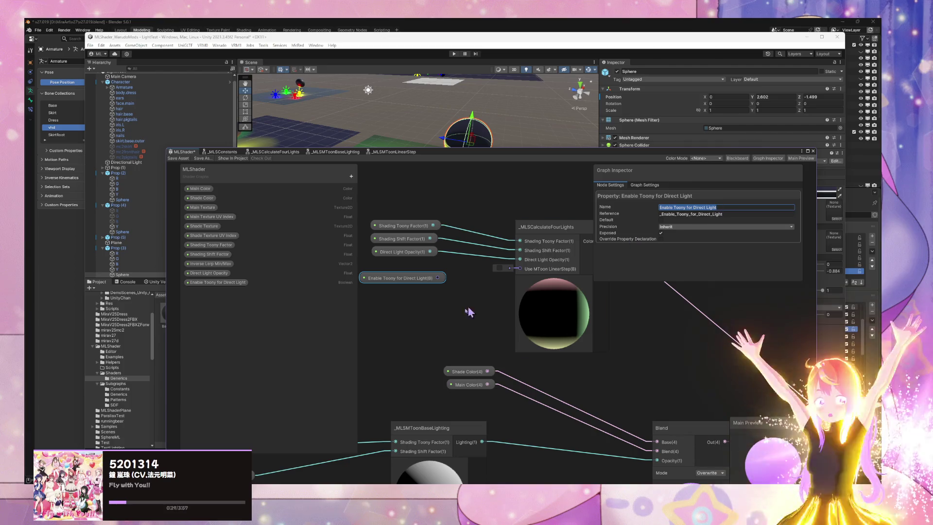
- In the _MLSCalculateFourLights subgraph, rename Use MToon LinearStep to 'Enable Toony for Direct Light' and save
double_click(534, 237)
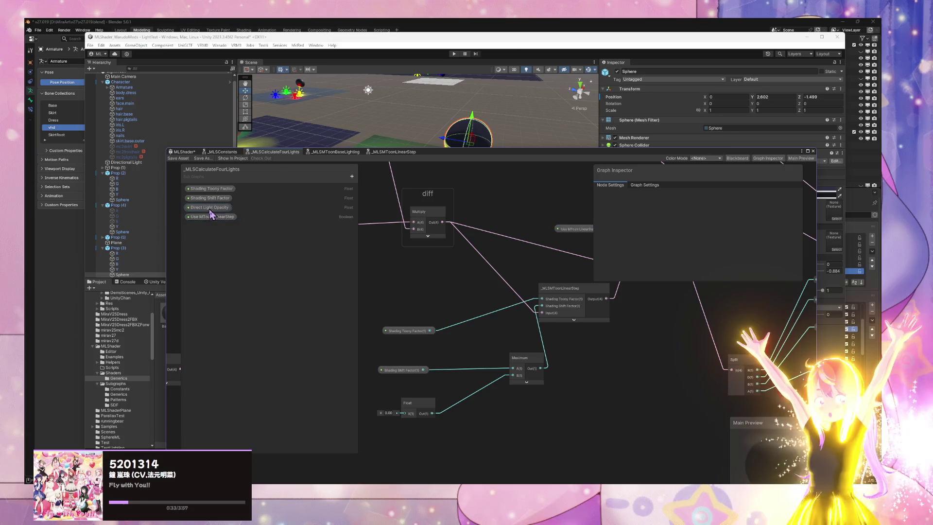
double_click(210, 217)
text(Enable Toony for Direct Light)
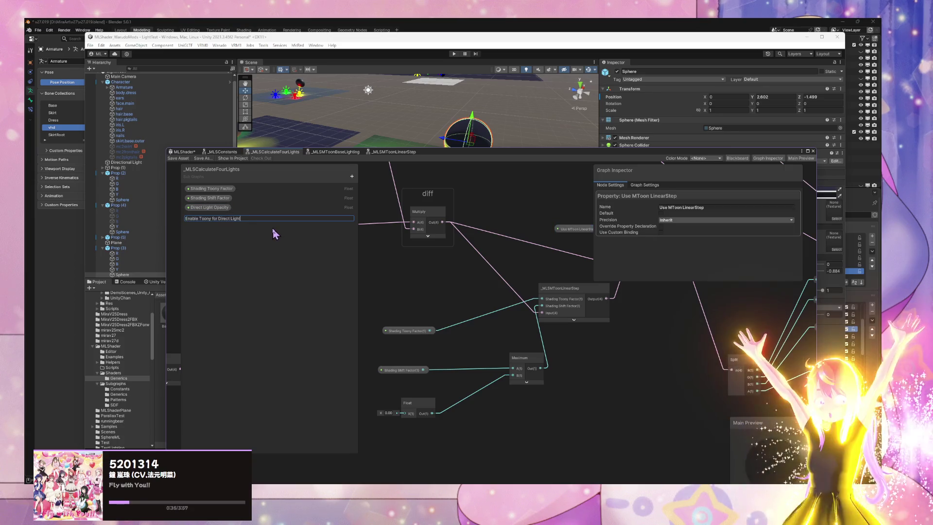
key(Return)
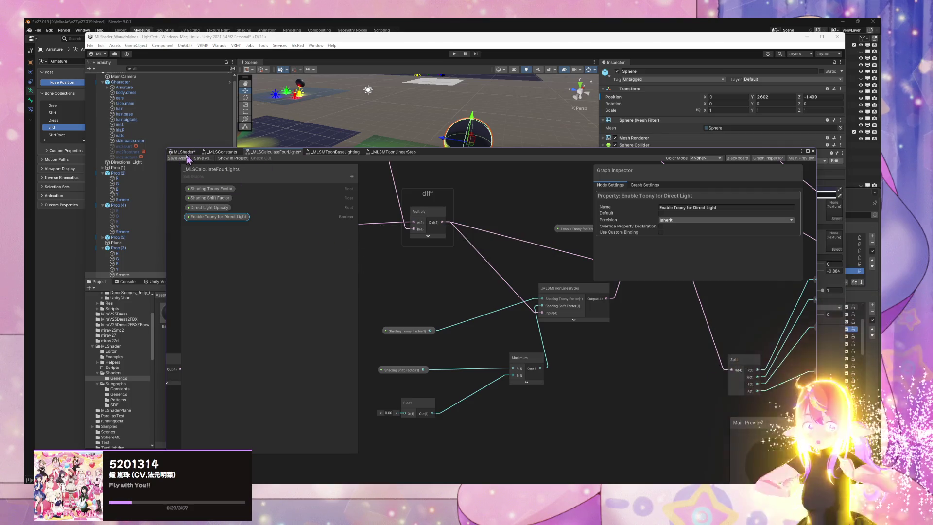
click(187, 157)
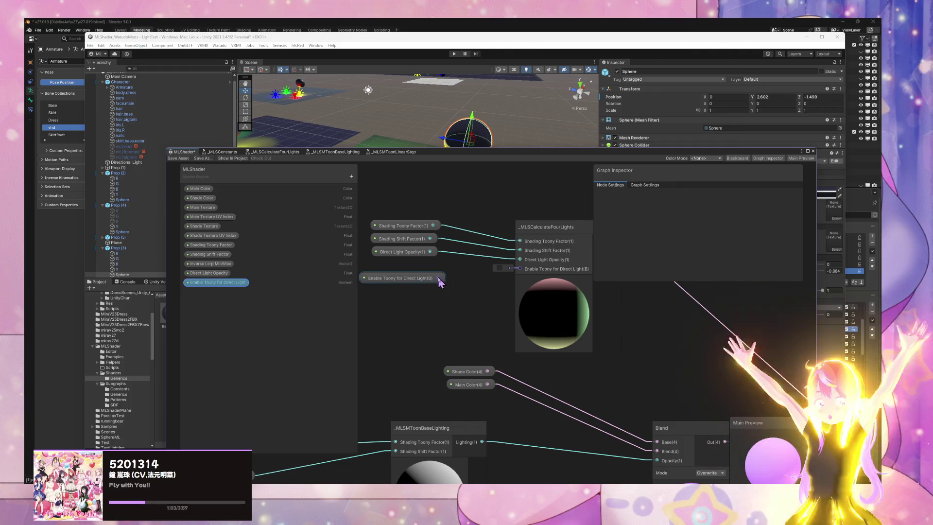
- Wire Enable Toony for Direct Light into the four-lights node, save, and dock the graph under the Scene view
drag(438, 279, 519, 268)
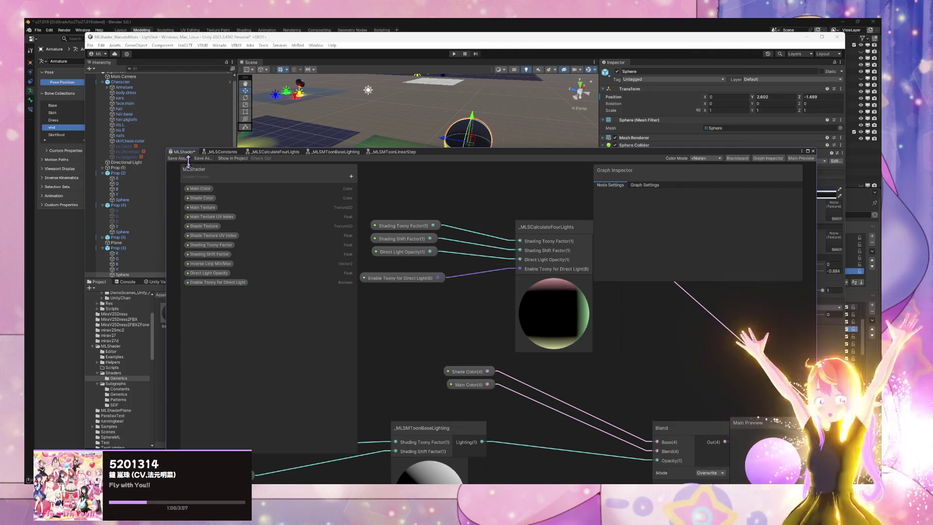
click(187, 159)
drag(513, 150, 499, 302)
mouse_move(534, 233)
mouse_down()
mouse_move(576, 239)
mouse_move(554, 222)
mouse_up()
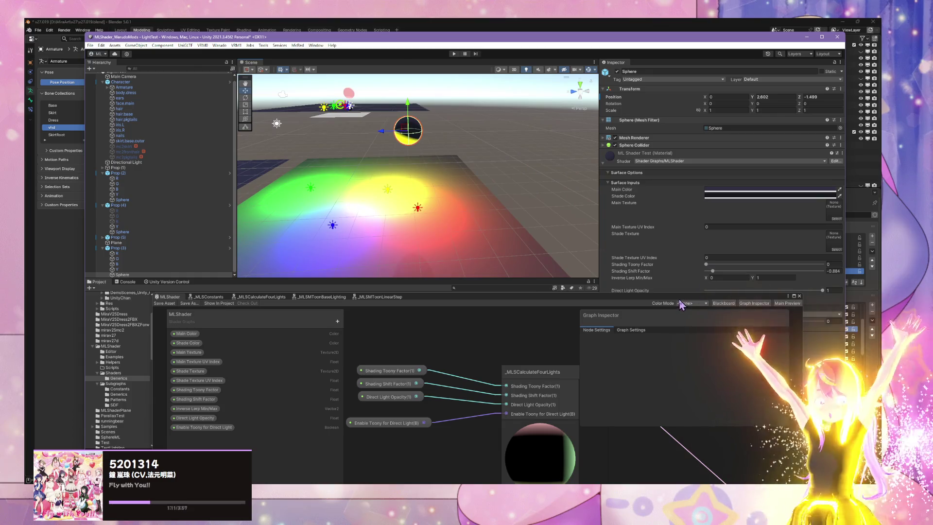
mouse_move(603, 300)
mouse_down()
mouse_move(427, 349)
mouse_move(423, 161)
mouse_move(434, 199)
mouse_up()
- Add a Blackboard category named Direct Light
click(419, 205)
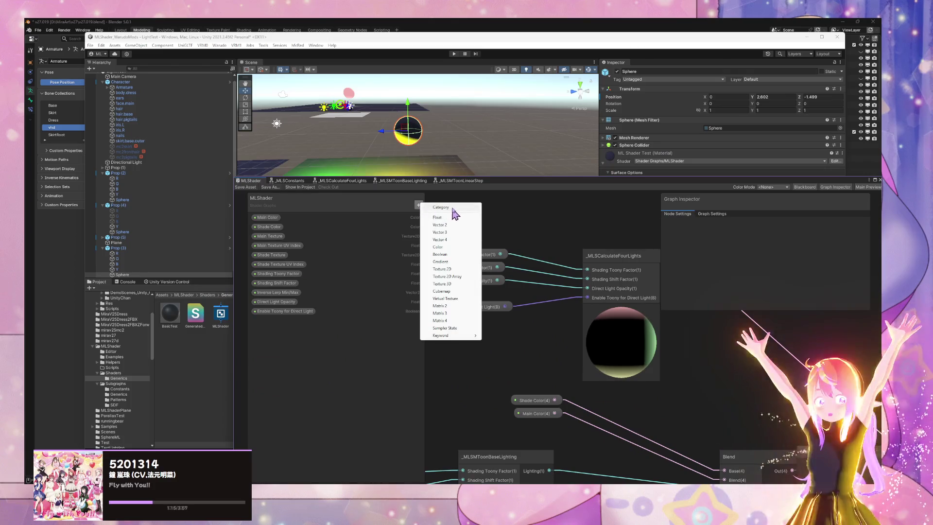
click(452, 208)
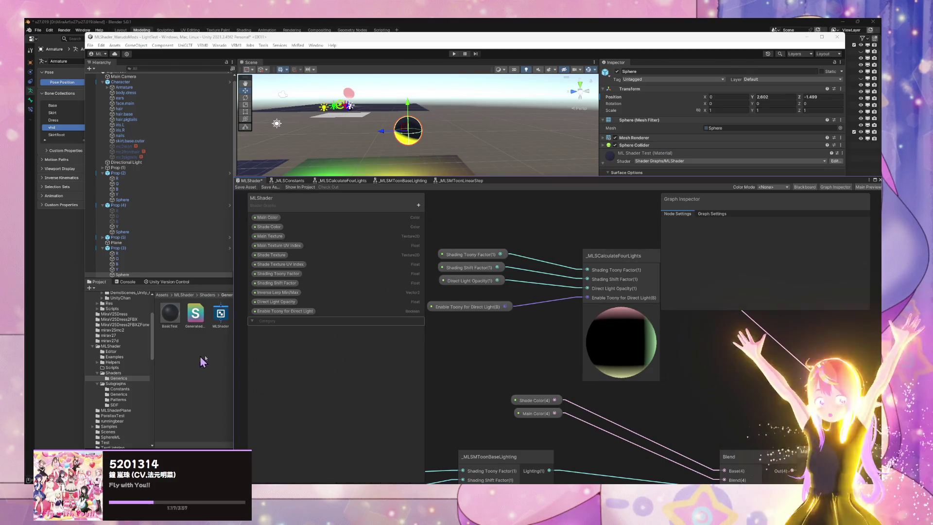
double_click(274, 321)
text(Direct)
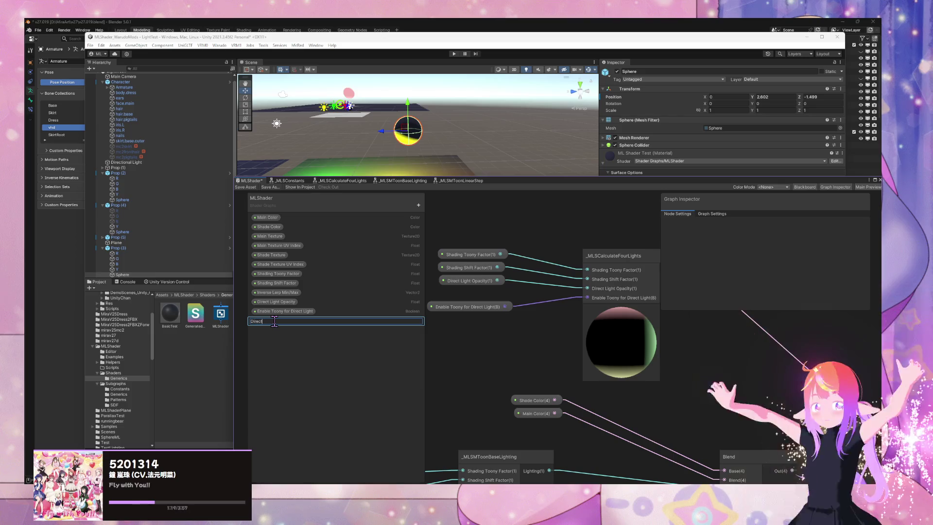
text( L)
text(ight)
key(Return)
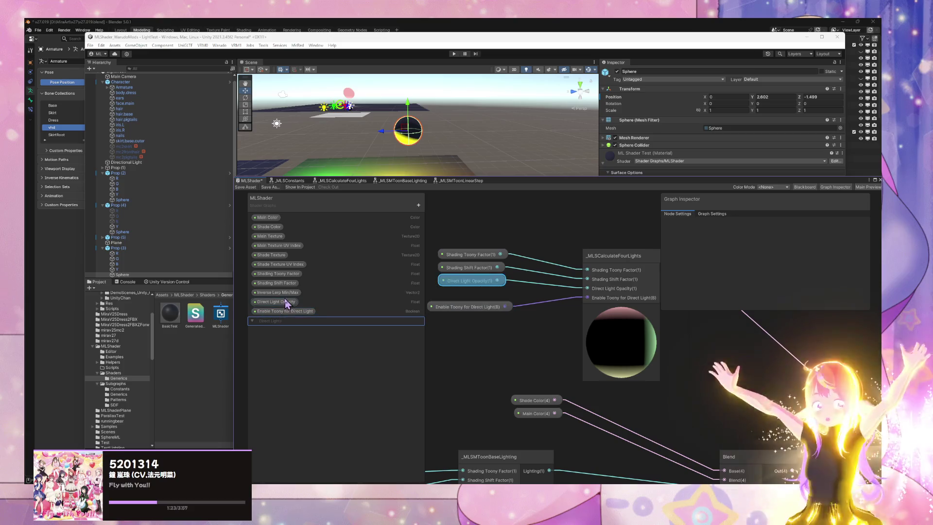
- Move both properties into Direct Light, delete Inverse Lerp Min/Max, and put Direct Light Opacity above Enable Toony
click(286, 311)
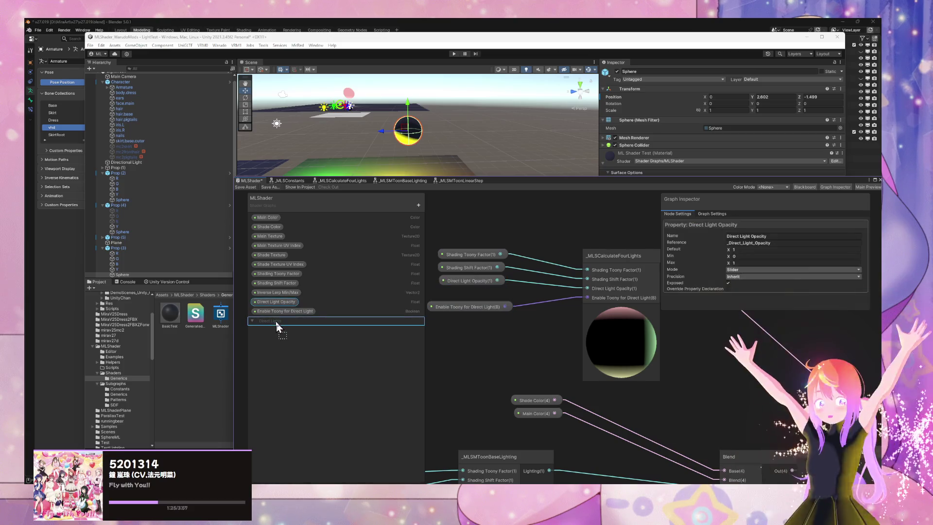
mouse_move(277, 302)
mouse_down()
mouse_move(295, 324)
mouse_move(281, 311)
mouse_up()
click(276, 291)
right_click(279, 293)
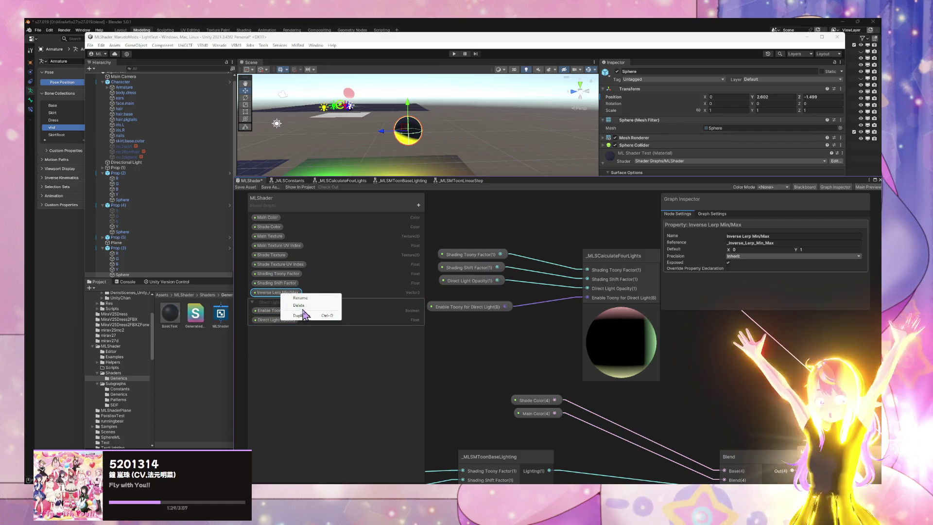
click(301, 315)
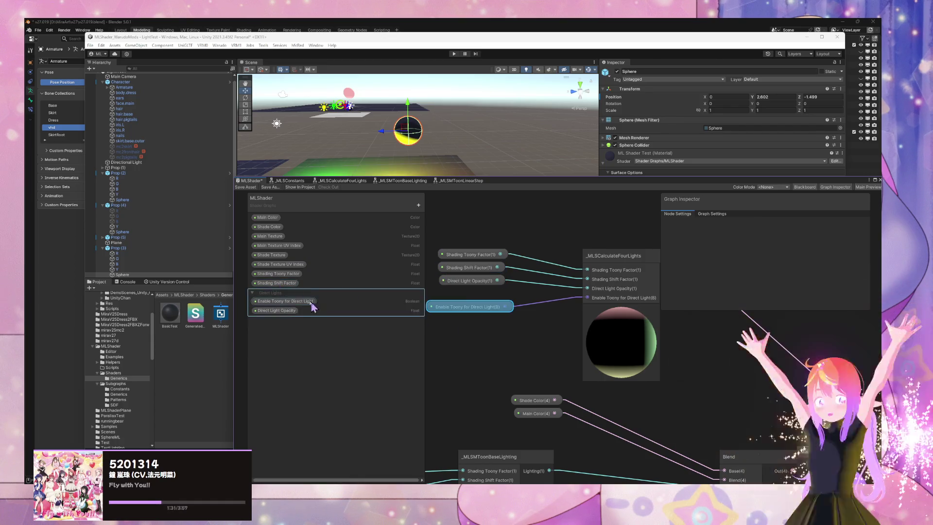
mouse_move(278, 310)
mouse_down()
mouse_move(291, 302)
mouse_move(283, 299)
mouse_up()
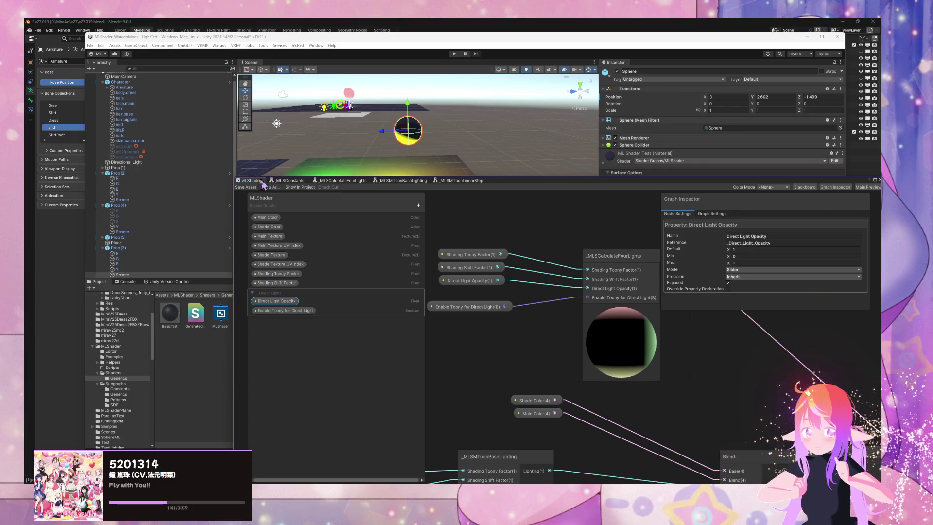
drag(469, 307, 465, 293)
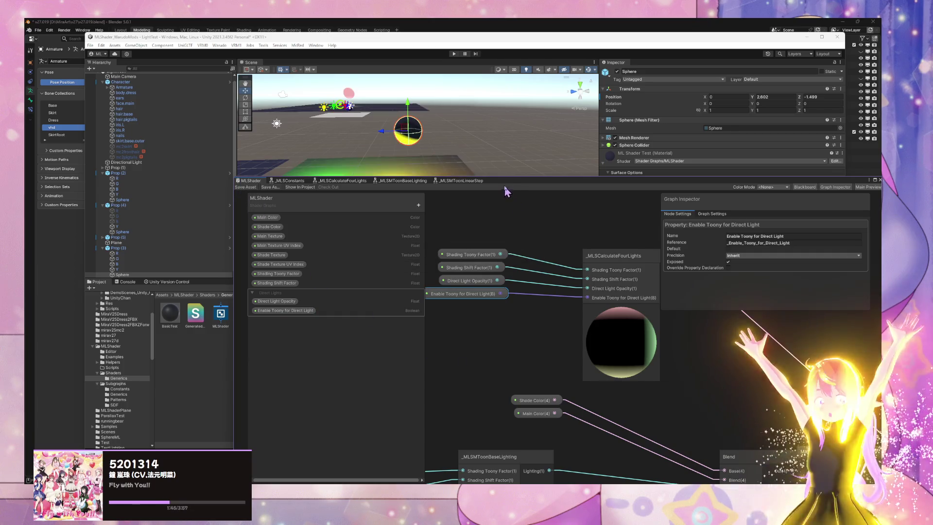
- Tick Enable Toony for Direct Light on the ML Shader Test material and inspect the hard-edged light discs
mouse_move(509, 187)
mouse_down()
mouse_move(455, 252)
mouse_move(404, 292)
mouse_up()
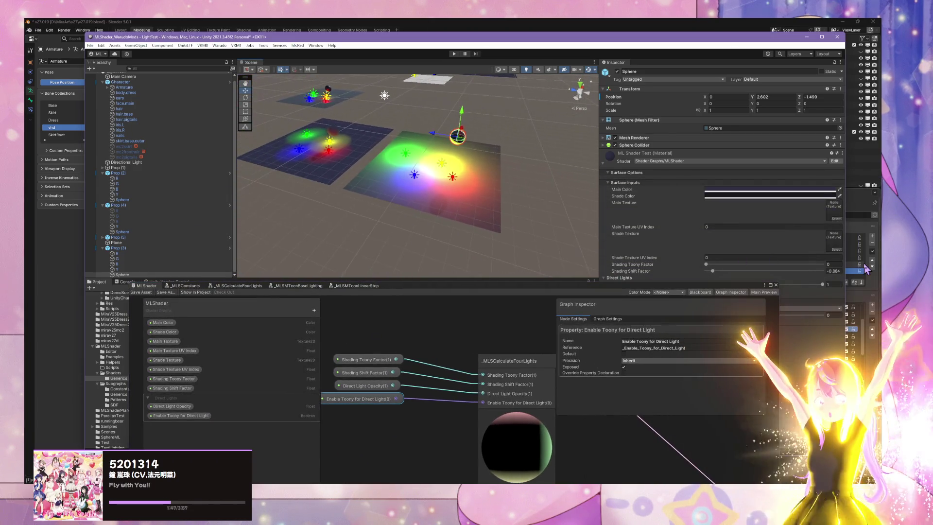
click(706, 264)
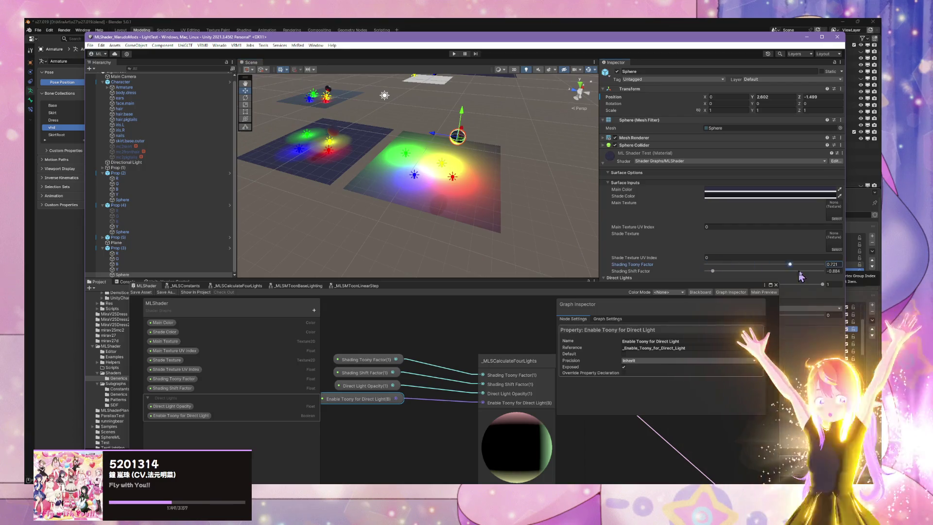
drag(696, 286, 636, 287)
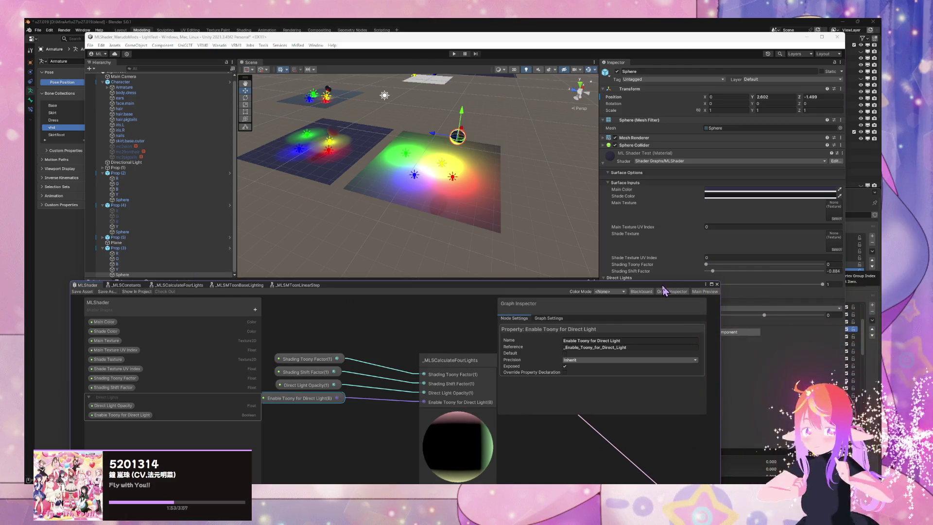
drag(663, 287, 489, 278)
click(706, 291)
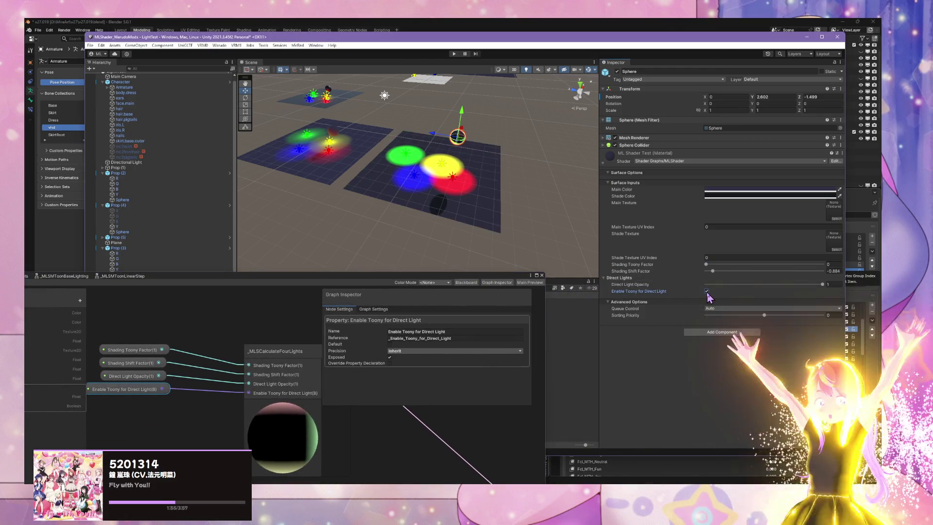
click(707, 291)
click(707, 291)
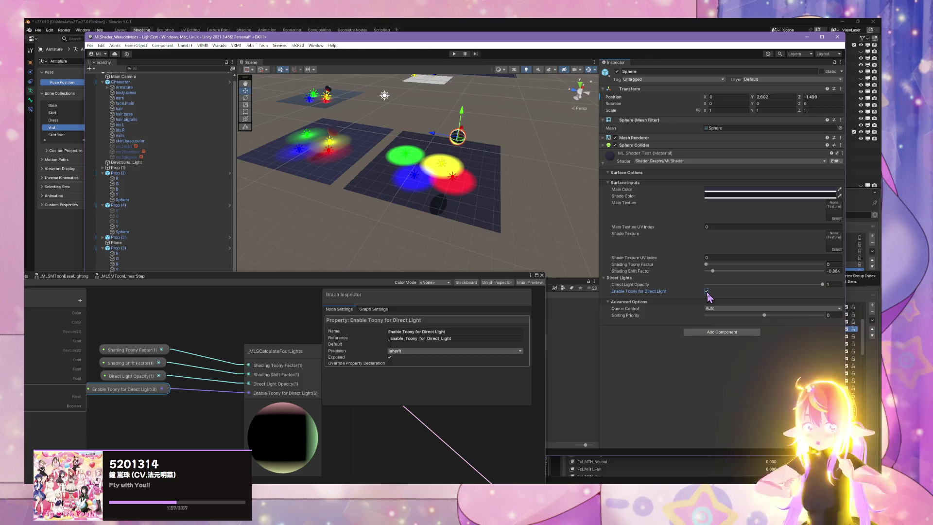
click(706, 291)
click(706, 291)
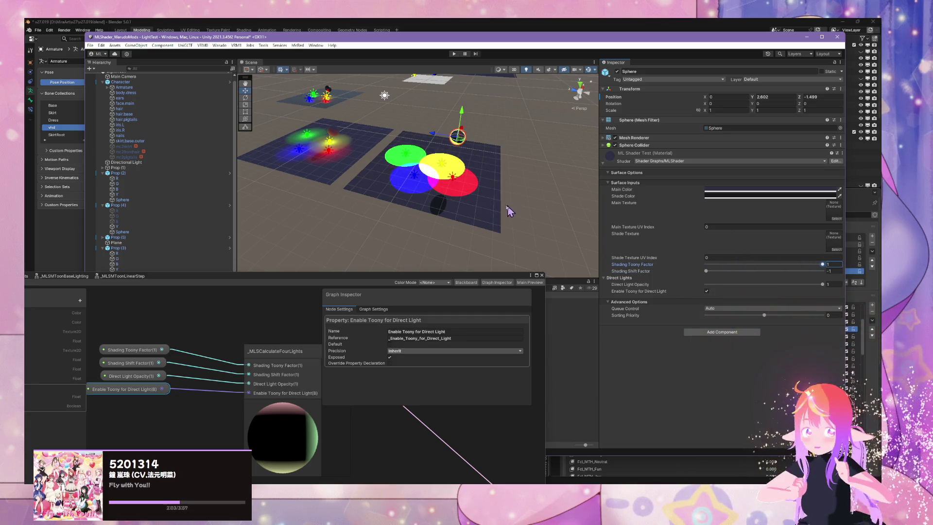
mouse_move(509, 210)
mouse_down()
mouse_move(280, 188)
mouse_move(467, 225)
mouse_move(535, 219)
mouse_move(486, 193)
mouse_up()
- Replace Prop (3) with a duplicate of Prop (2) placed alongside, using the ML Shader Test 2 material
click(470, 185)
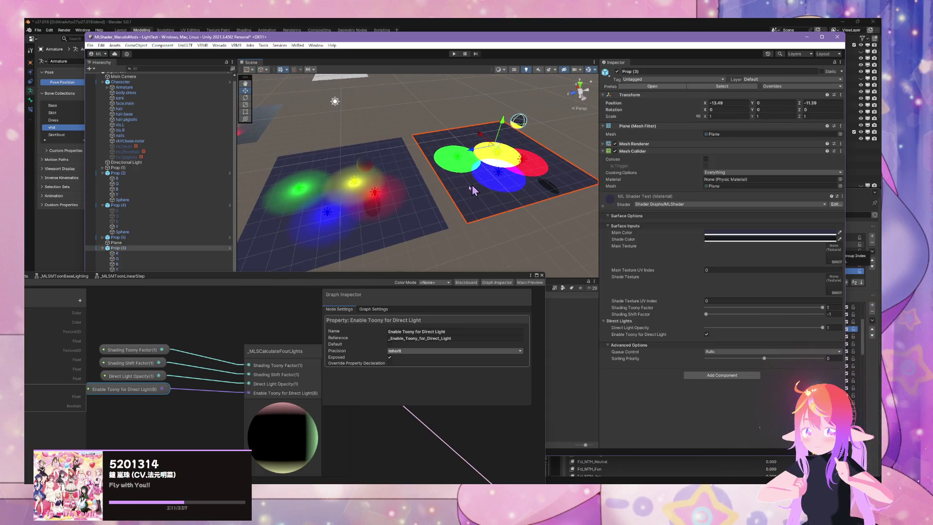
key(Delete)
click(388, 214)
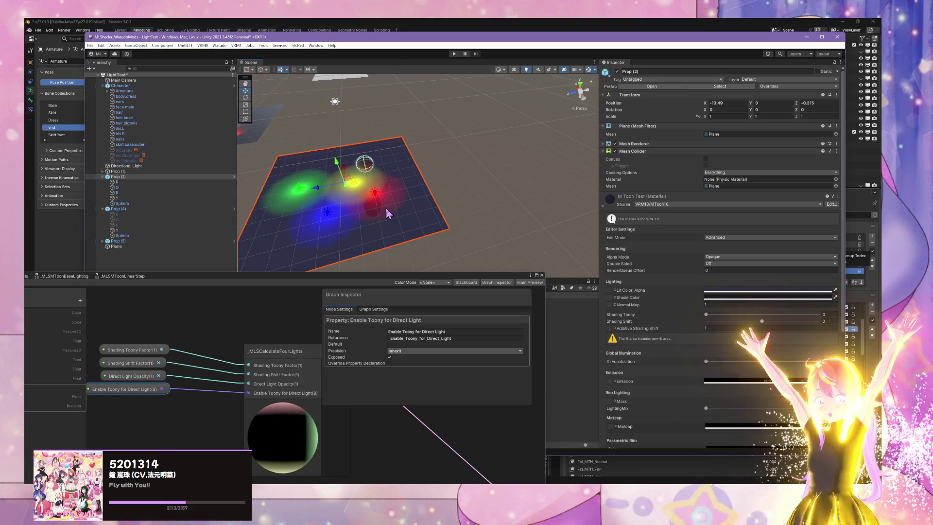
key(ctrl+d)
drag(318, 187, 484, 176)
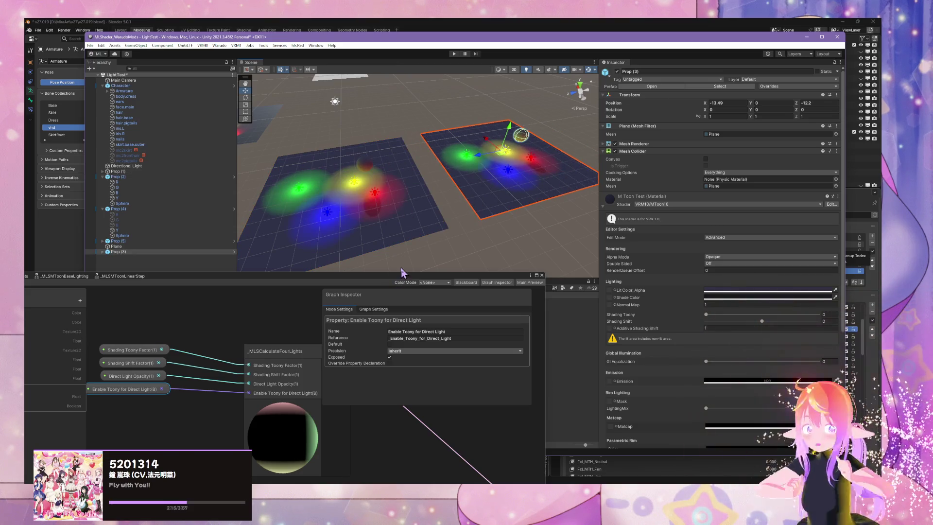
drag(401, 273, 470, 355)
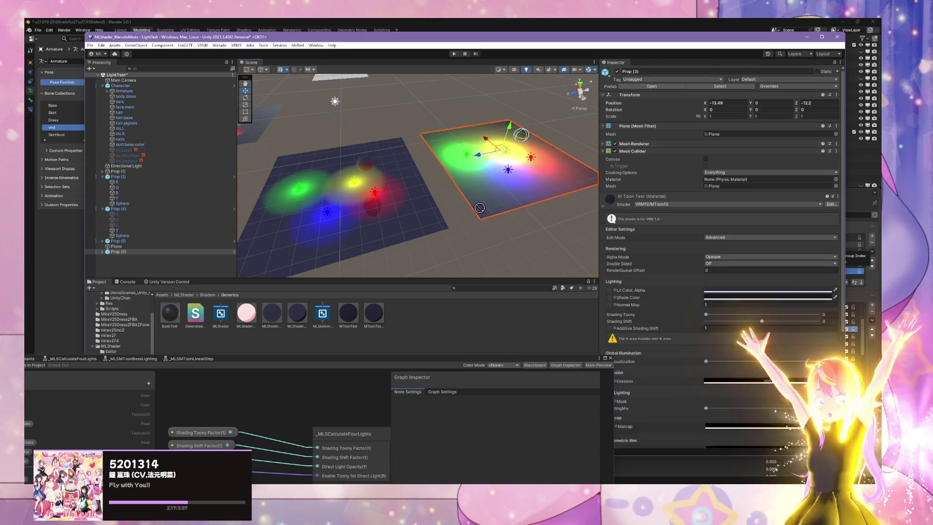
mouse_move(479, 207)
mouse_down()
mouse_move(499, 204)
mouse_move(475, 252)
mouse_move(488, 204)
mouse_move(321, 300)
mouse_move(485, 161)
mouse_up()
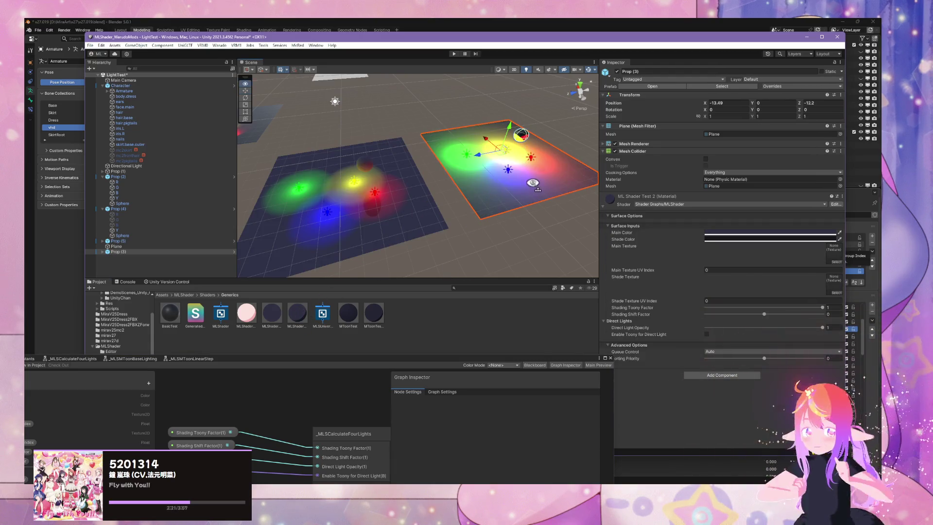
- Raise the Shading Toony value of the MToon plane Prop (2) to 1
scroll(486, 187, up, 4)
click(393, 201)
scroll(393, 201, down, 3)
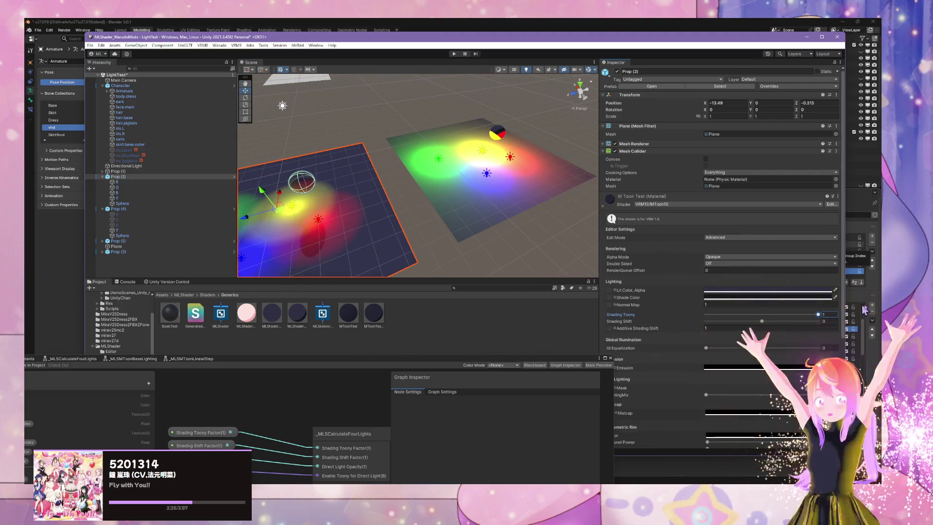
drag(705, 314, 818, 314)
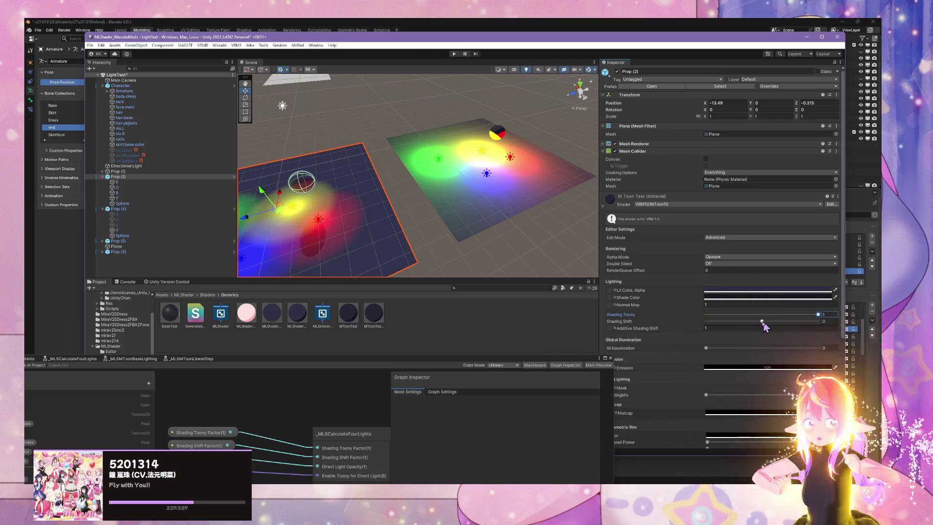
- On the ML plane Prop (3), adjust Shading Toony Factor and enable Enable Toony for Direct Light
click(501, 136)
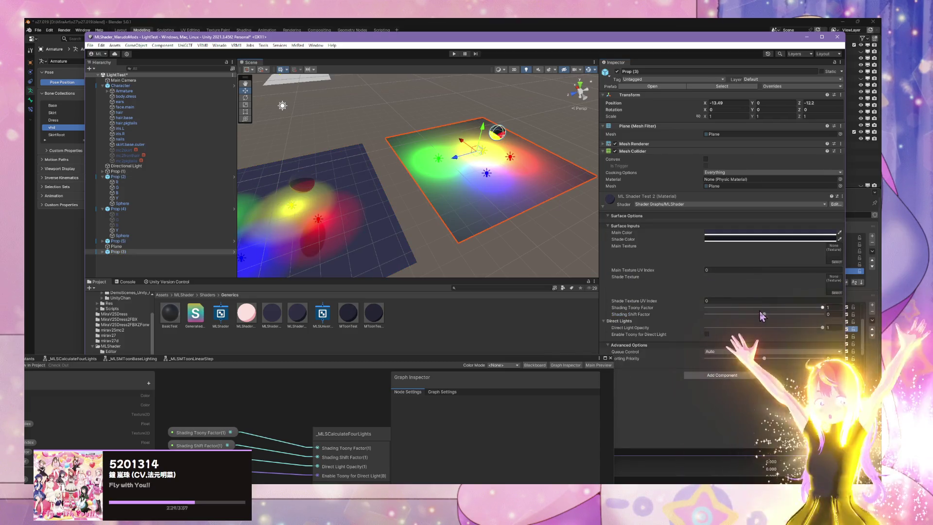
drag(760, 308, 673, 307)
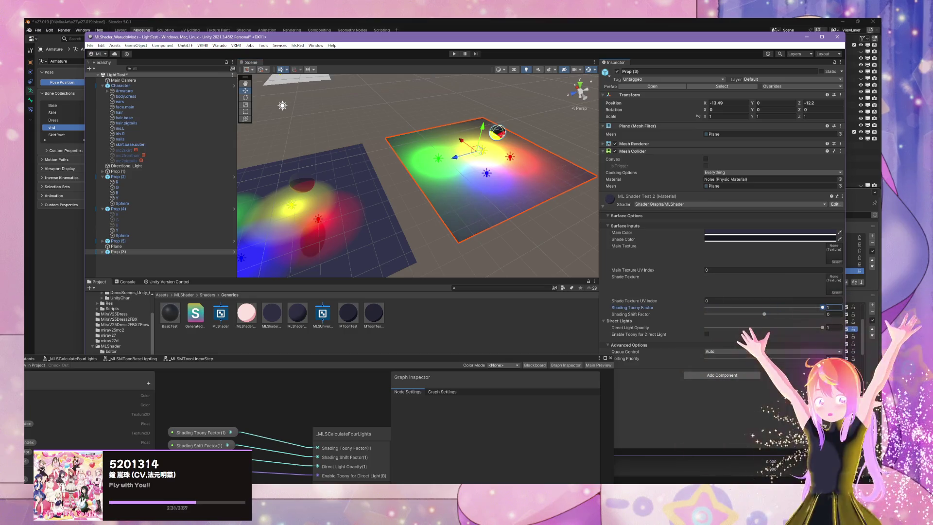
click(706, 334)
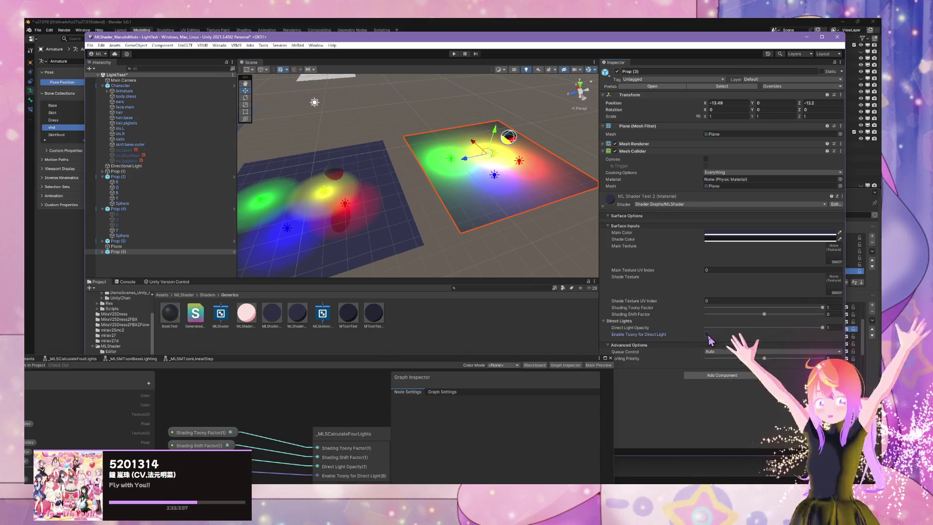
click(707, 335)
mouse_move(413, 160)
mouse_down()
mouse_move(511, 170)
mouse_move(505, 161)
mouse_move(564, 94)
mouse_move(491, 150)
mouse_move(483, 221)
mouse_move(445, 218)
mouse_move(461, 228)
mouse_up()
mouse_move(426, 363)
mouse_down()
mouse_move(627, 332)
mouse_move(574, 331)
mouse_up()
- Delete Prop (4) and Prop (1) with their children from the scene
click(524, 217)
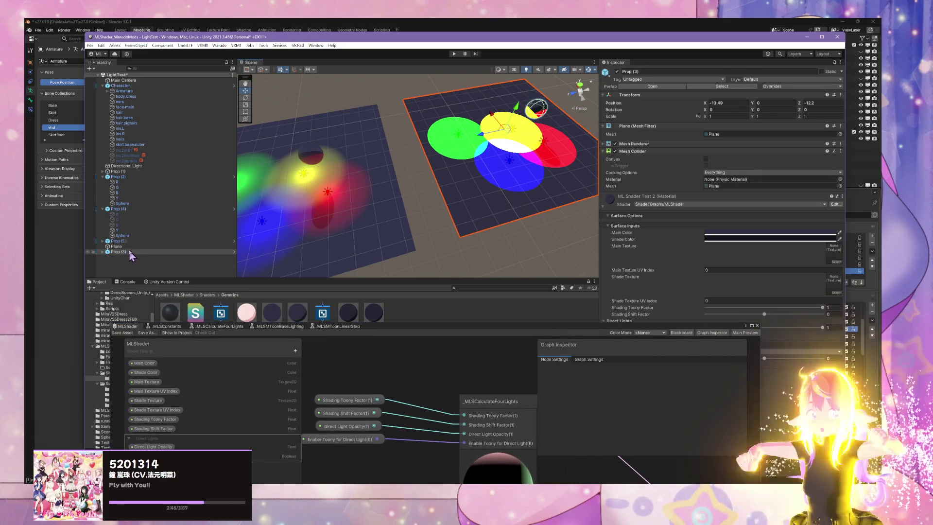
double_click(146, 209)
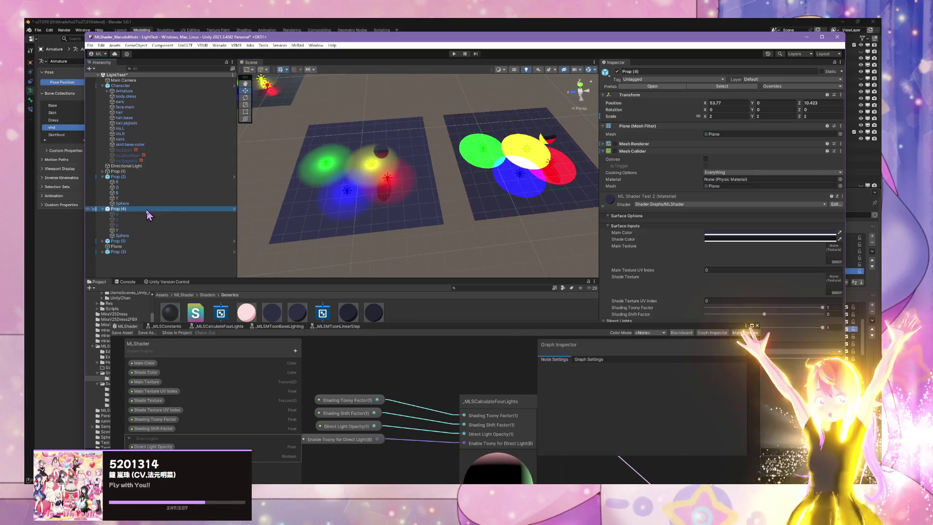
key(Delete)
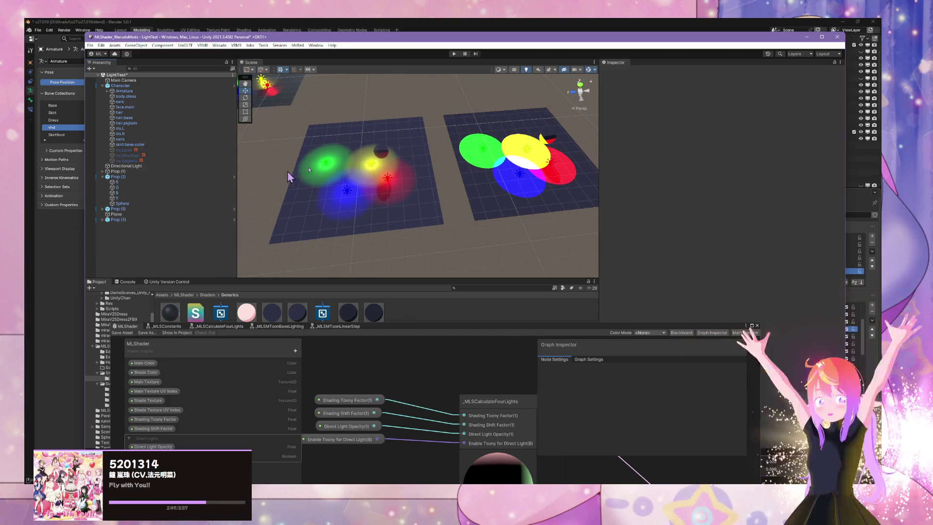
scroll(288, 176, down, 5)
drag(288, 175, 476, 121)
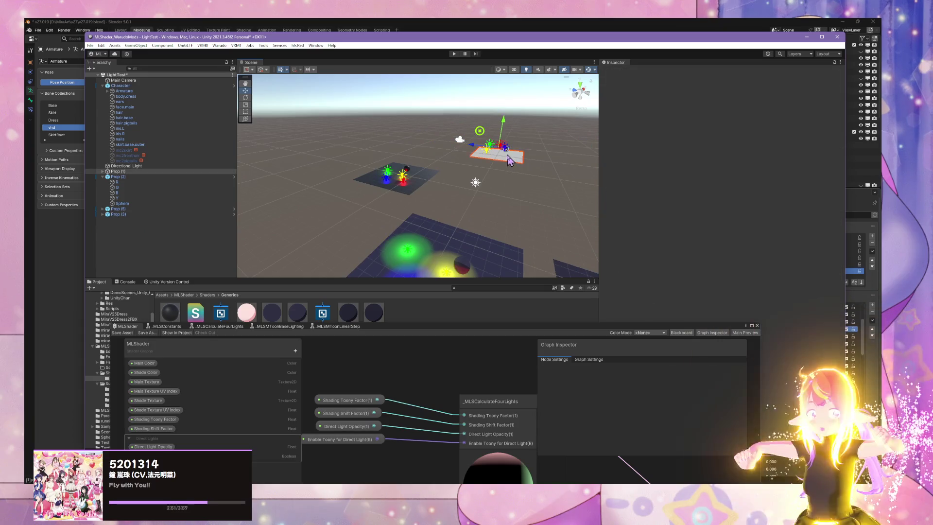
key(Delete)
- Delete the Character and the small Prop (5) plane, leaving the two test planes
click(480, 132)
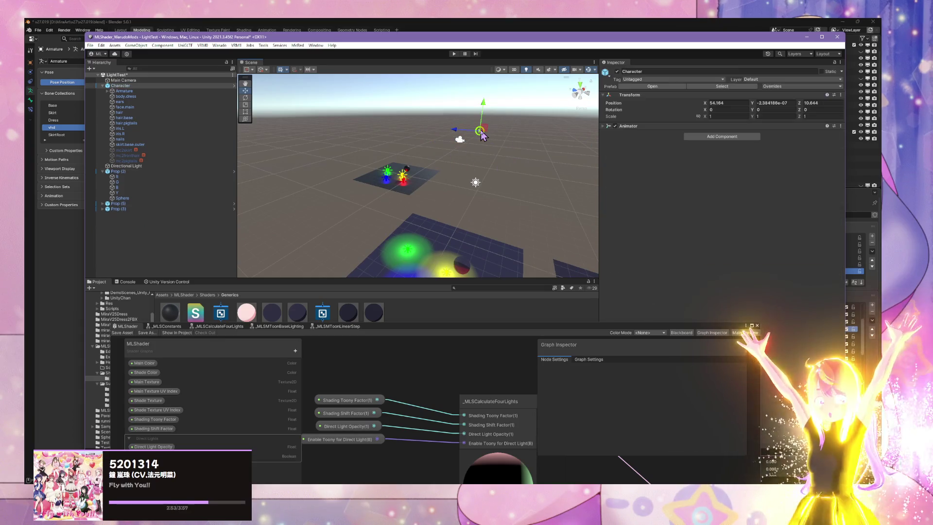
key(Delete)
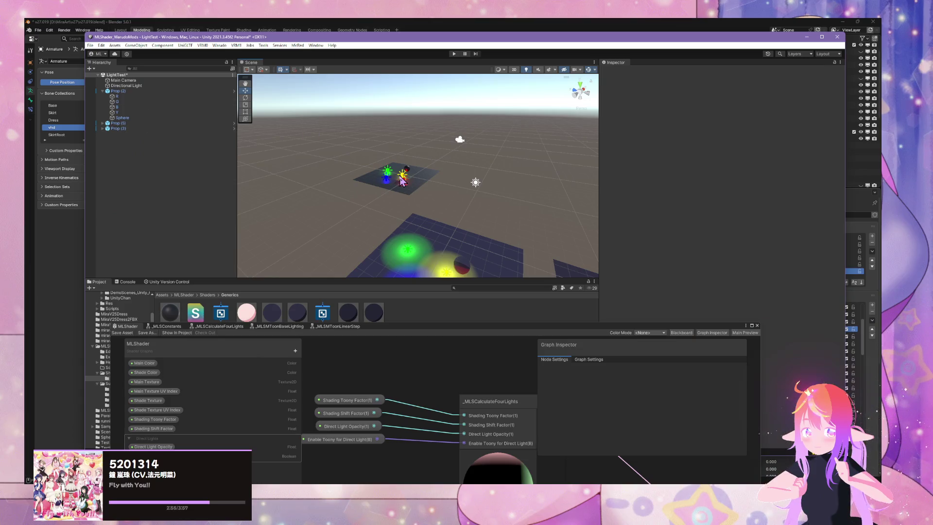
click(401, 181)
key(Delete)
scroll(486, 209, up, 5)
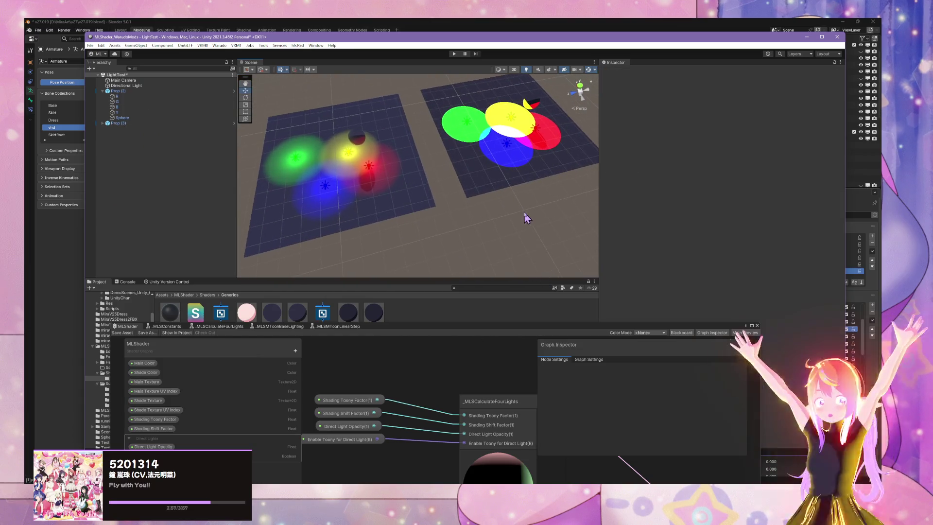
drag(527, 218, 544, 170)
- On Prop (3), set Shading Shift and Shading Toony Factor to 0 and disable toony direct lighting
click(528, 170)
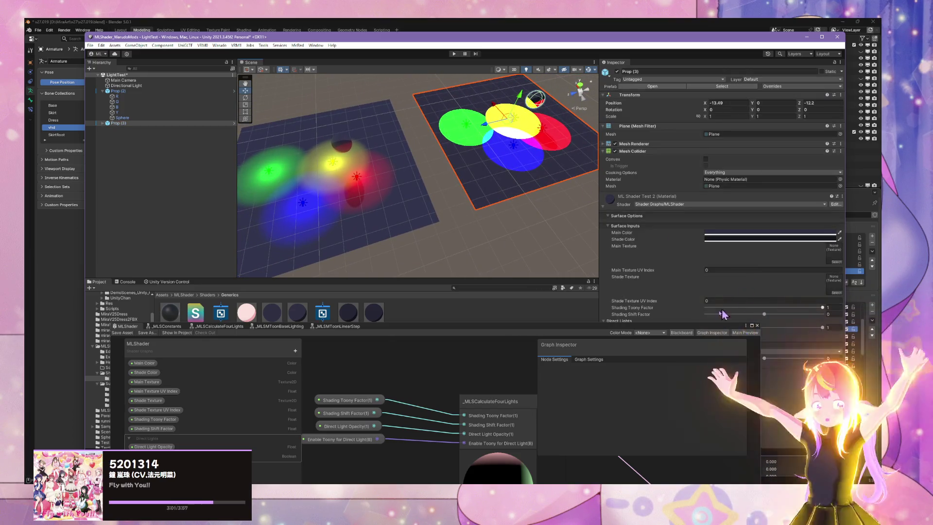
drag(763, 314, 763, 315)
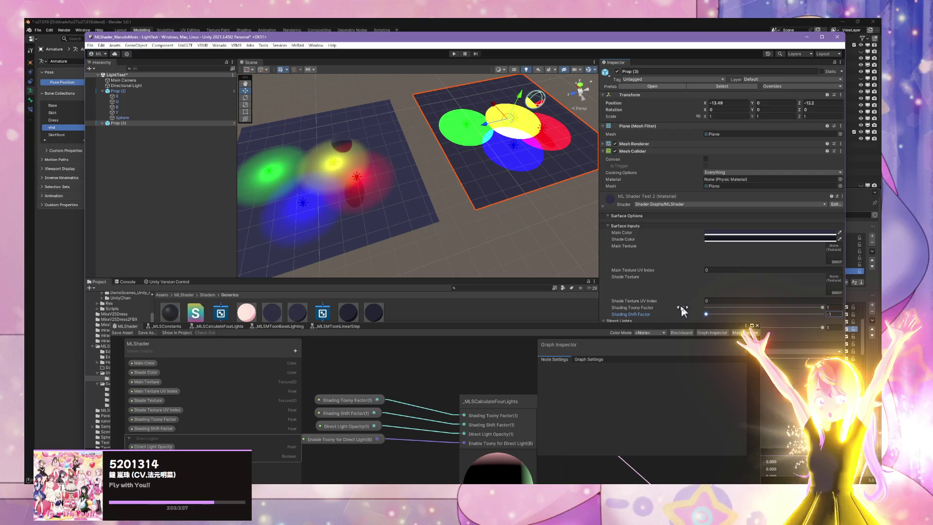
mouse_move(682, 311)
mouse_down()
mouse_move(784, 318)
mouse_move(754, 321)
mouse_move(760, 315)
mouse_up()
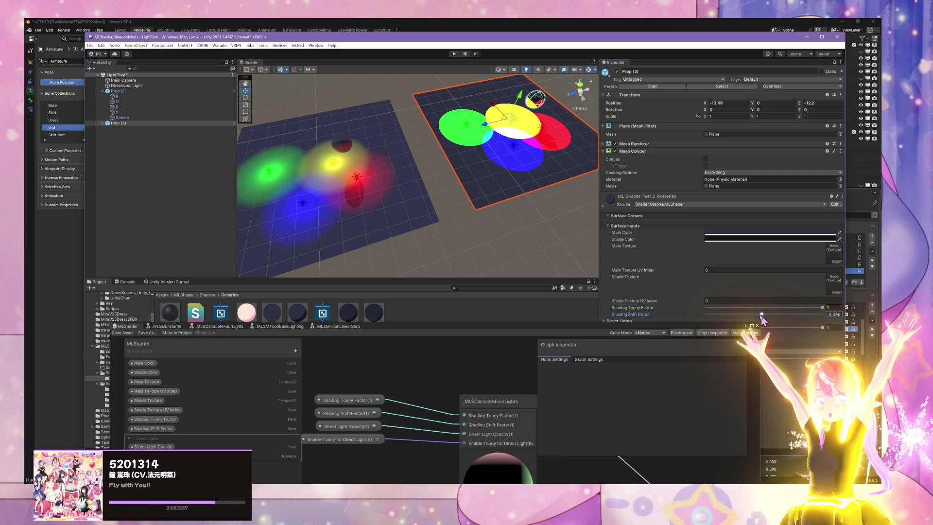
double_click(840, 314)
text(0)
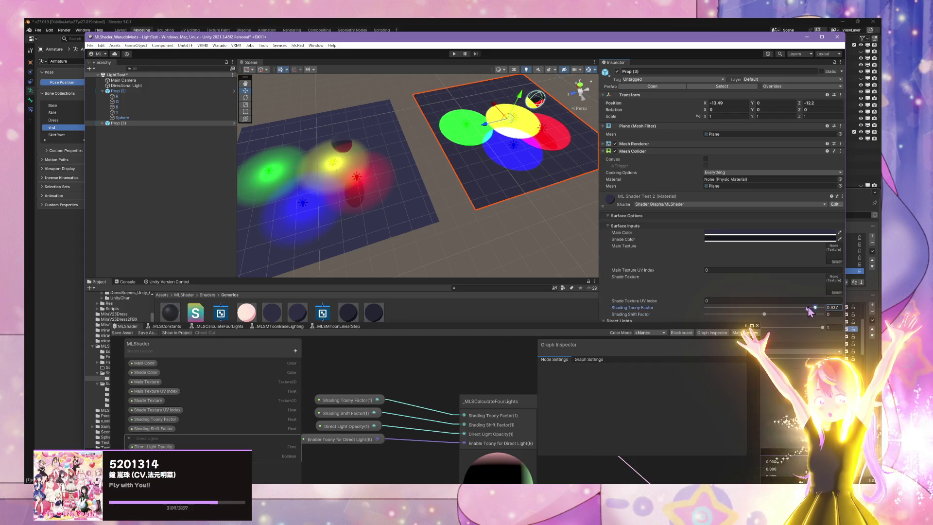
drag(807, 307, 565, 297)
drag(650, 330, 504, 352)
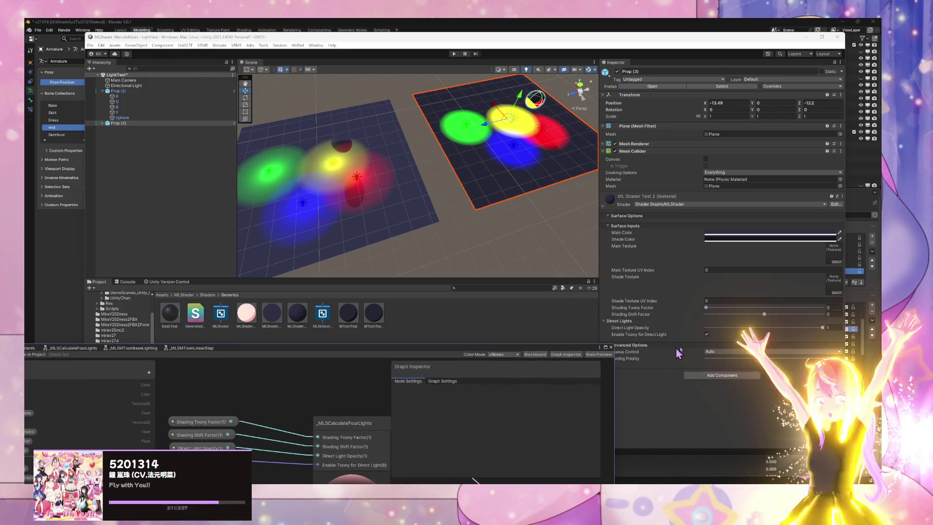
click(706, 334)
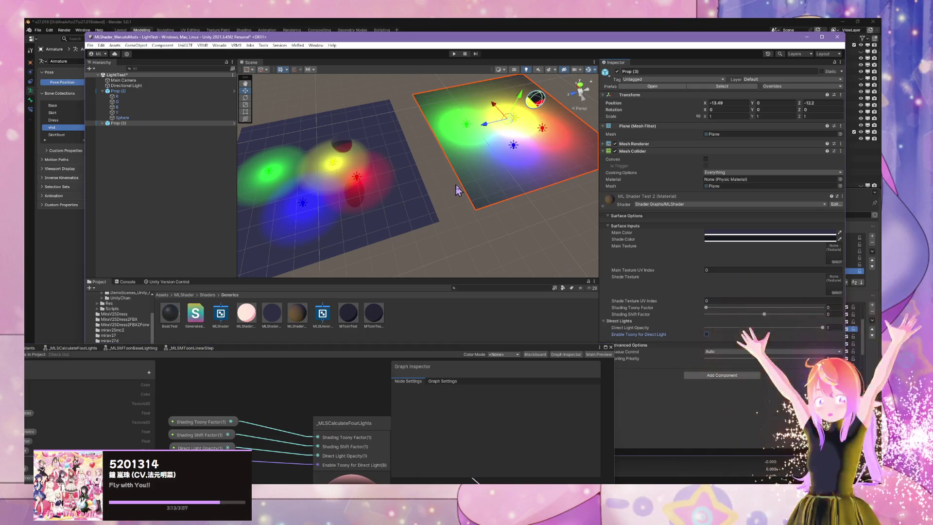
- Try the sphere's Shading Shift Factor at -1 and 0.063, then set it to 0
click(537, 106)
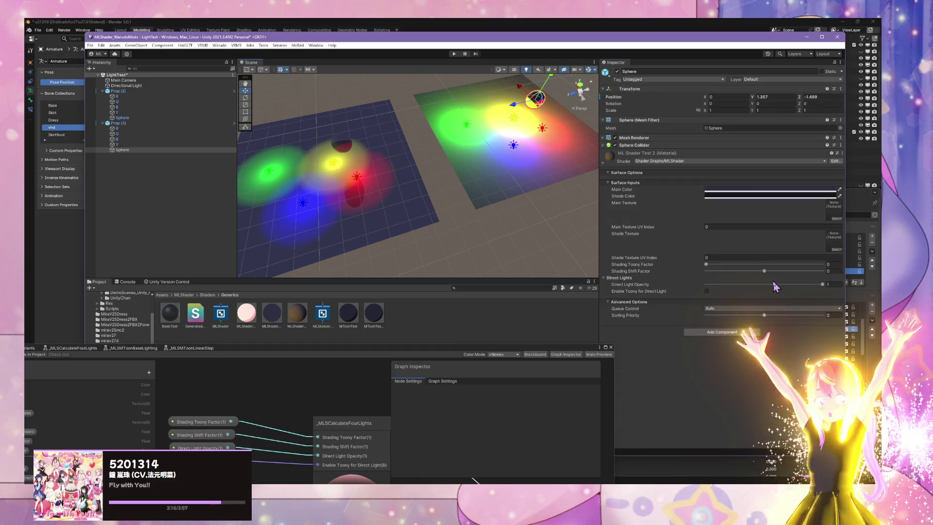
drag(764, 270, 683, 268)
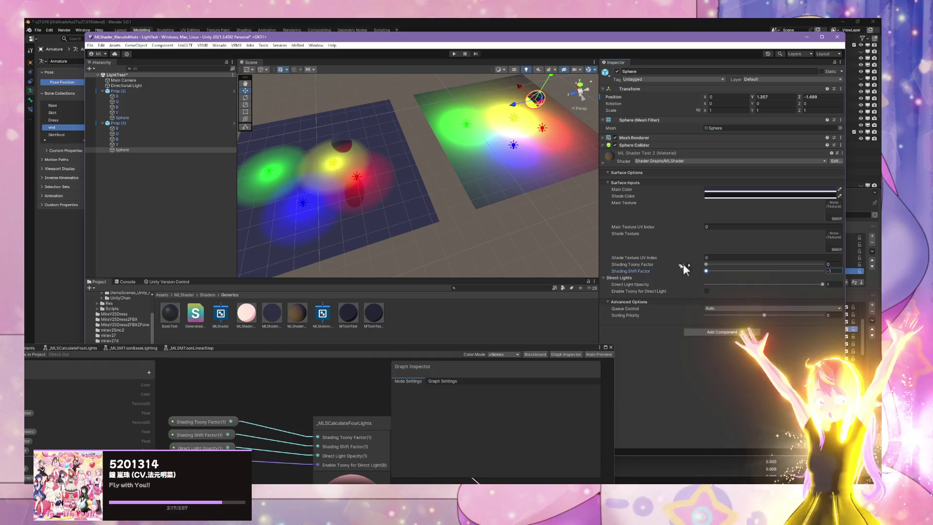
click(768, 271)
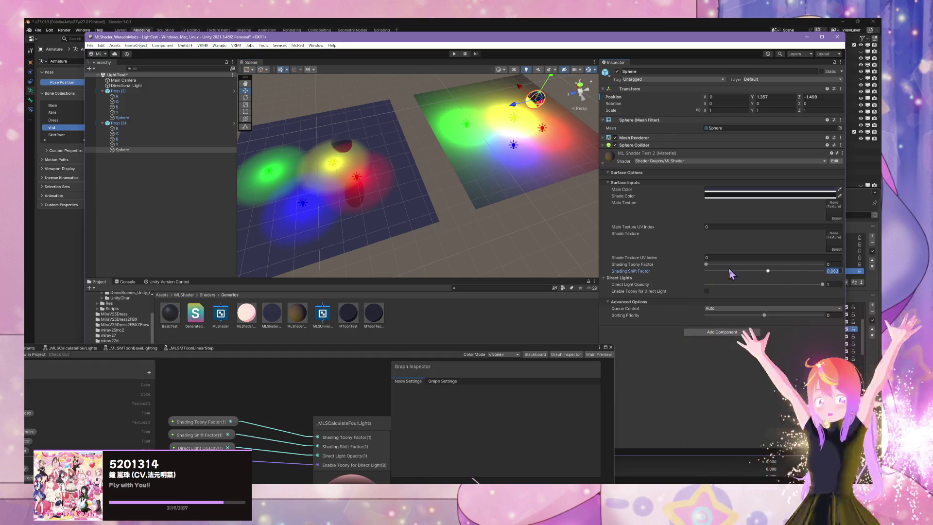
text(0)
key(Return)
drag(490, 160, 469, 167)
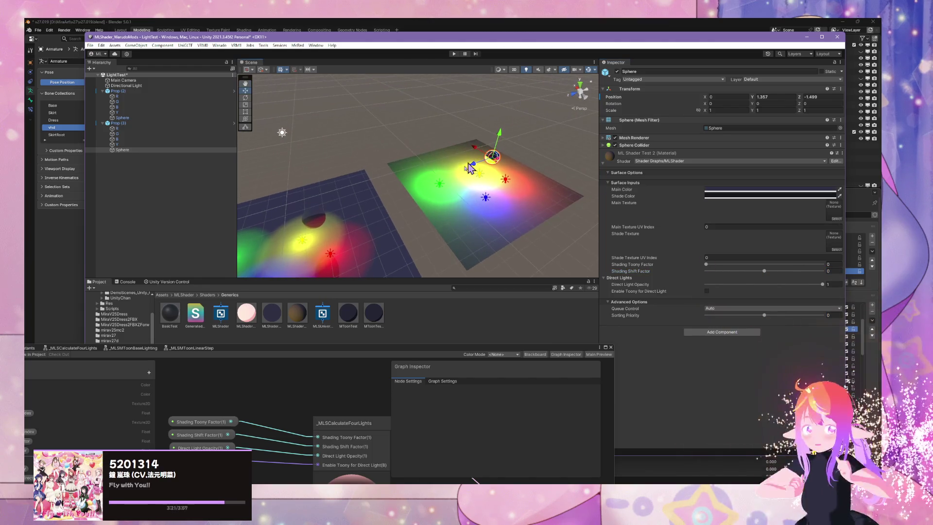
drag(449, 348, 508, 365)
mouse_move(486, 265)
mouse_down()
mouse_move(437, 218)
mouse_move(365, 233)
mouse_move(302, 211)
mouse_move(470, 174)
mouse_up()
- Select the Prop (3) plane, undoing an accidental upward move of it
click(457, 201)
click(458, 206)
click(459, 208)
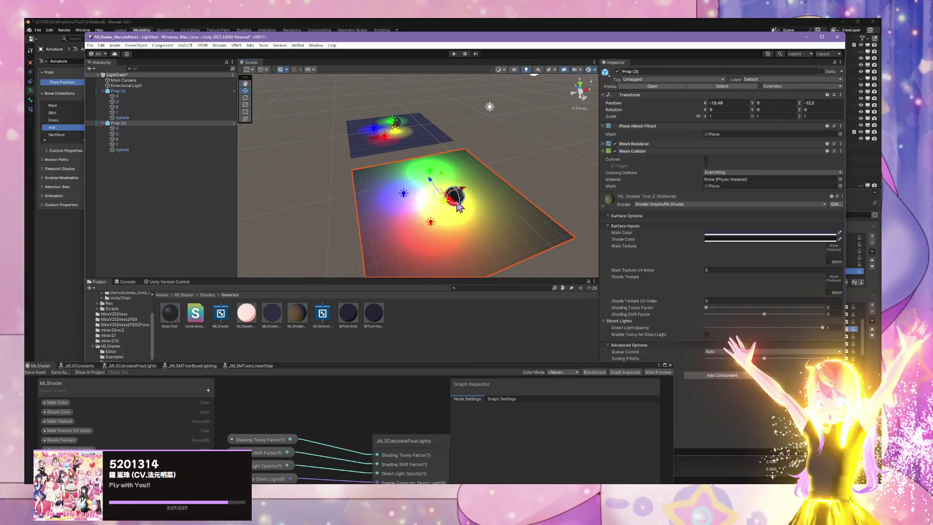
mouse_move(443, 174)
mouse_down()
mouse_move(448, 161)
mouse_move(527, 181)
mouse_move(533, 195)
mouse_move(597, 179)
mouse_move(548, 184)
mouse_up()
key(ctrl+z)
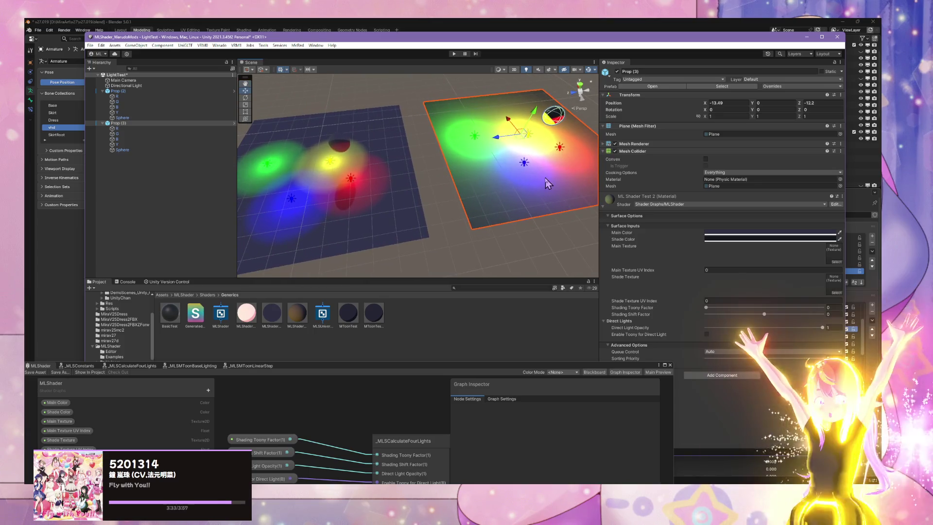
click(545, 233)
mouse_move(545, 233)
mouse_down()
mouse_move(593, 214)
mouse_move(558, 183)
mouse_move(537, 181)
mouse_move(552, 233)
mouse_up()
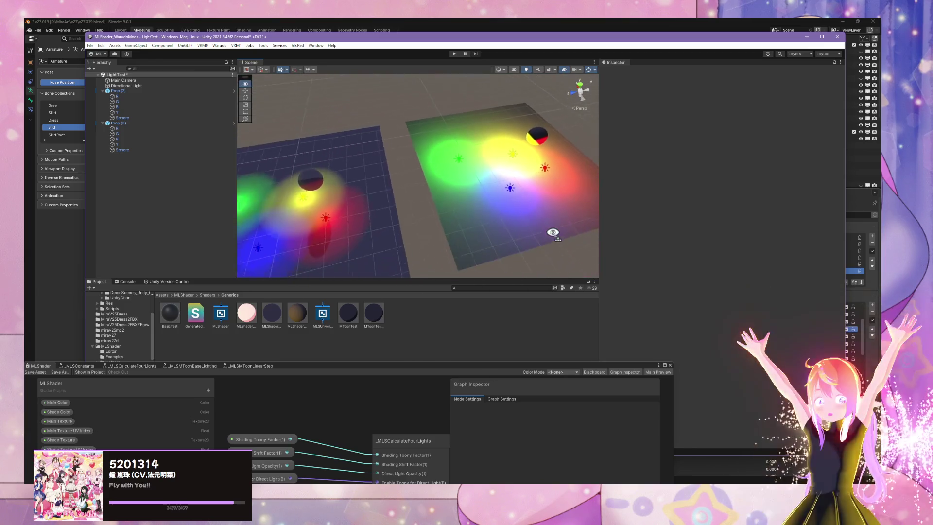
click(538, 216)
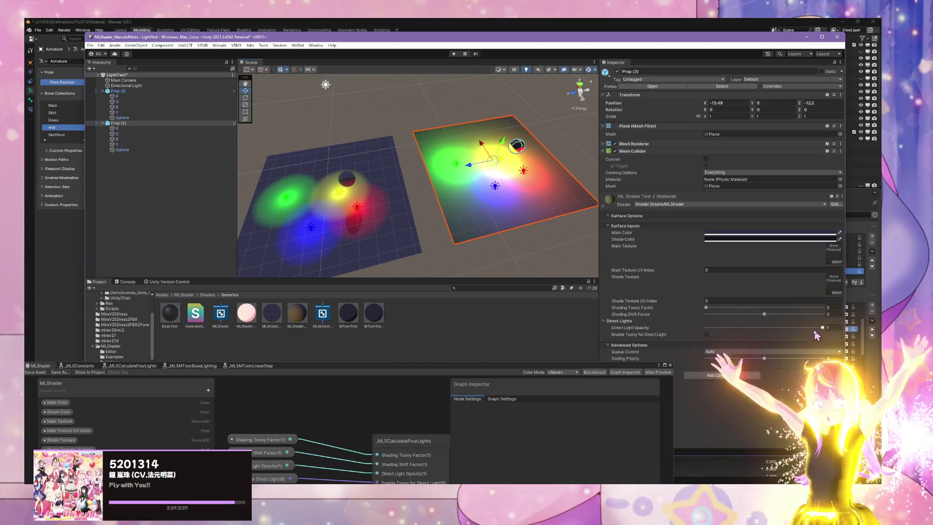
- Test Direct Light Opacity, raise Shading Toony Factor to 1, and toggle Enable Toony for Direct Light on and off
mouse_move(824, 331)
mouse_down()
mouse_move(710, 330)
mouse_move(858, 344)
mouse_up()
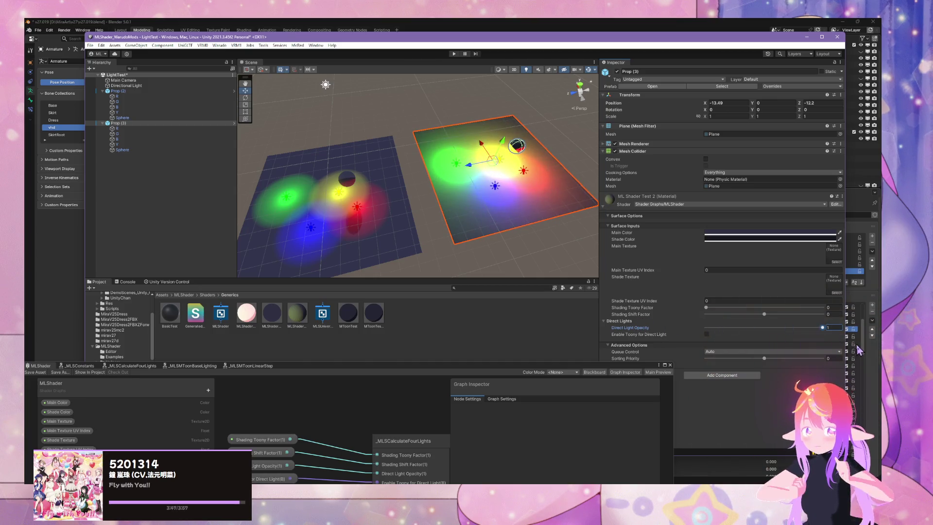
drag(765, 314, 669, 315)
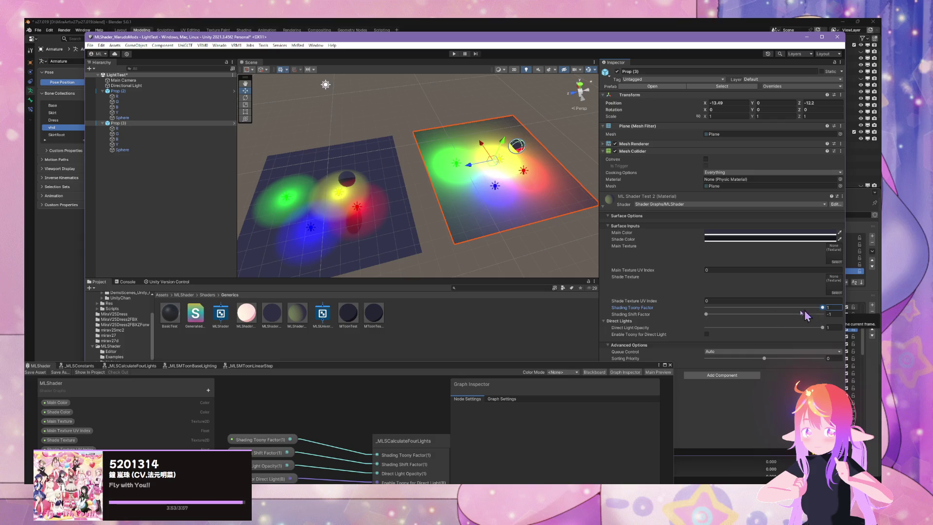
click(706, 335)
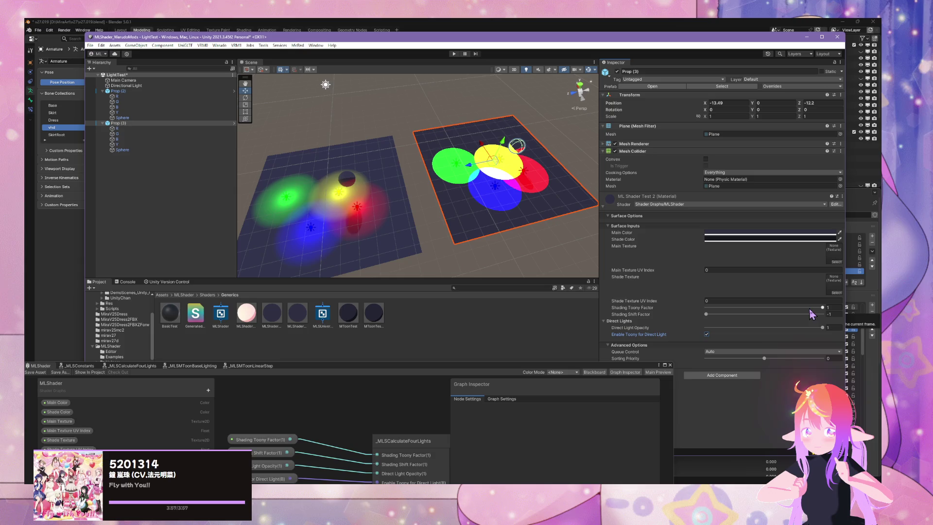
click(707, 335)
drag(478, 182, 554, 143)
scroll(554, 143, up, 5)
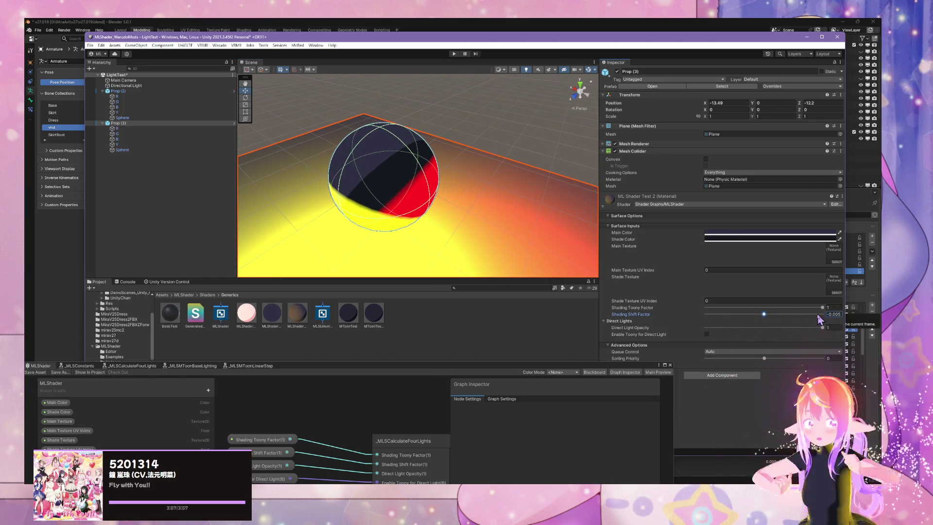
- Set Shading Shift Factor to 0 and Direct Light Opacity to 0, then inspect the darkened plane
click(840, 313)
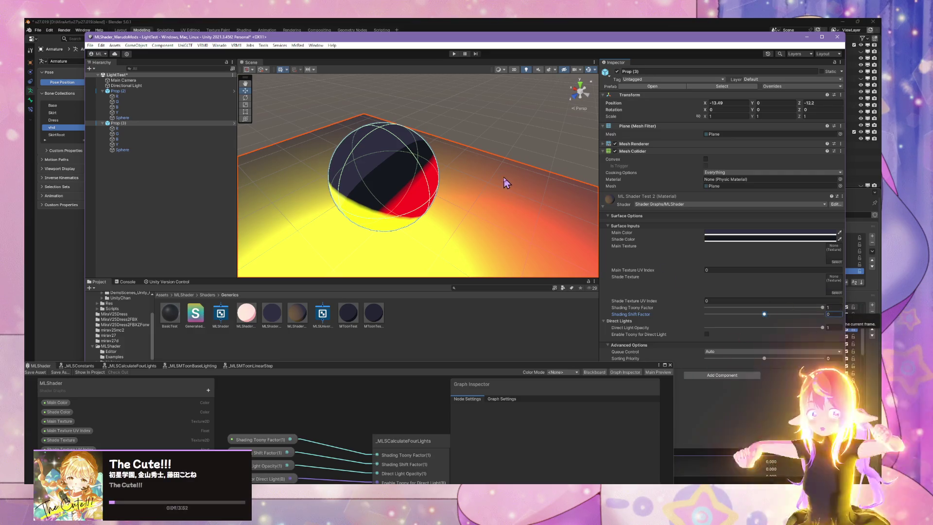
scroll(505, 182, down, 10)
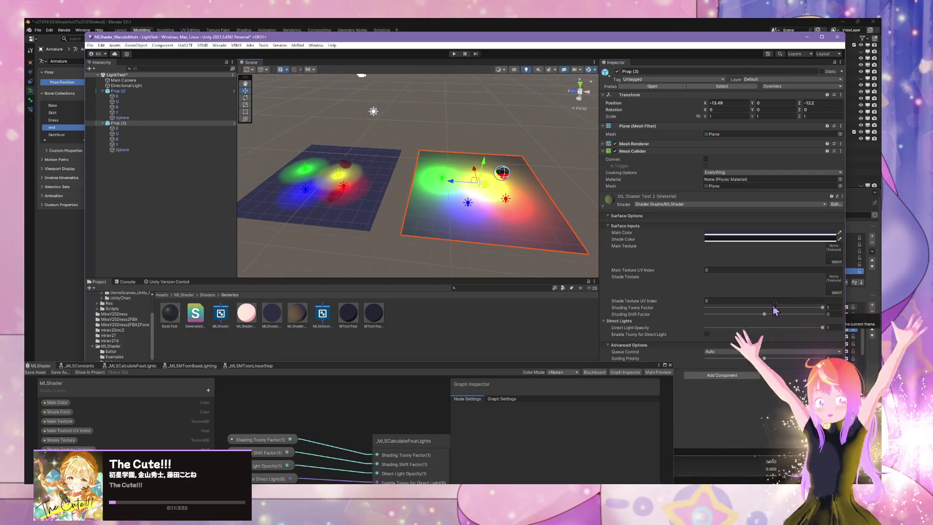
text(0)
scroll(485, 194, up, 3)
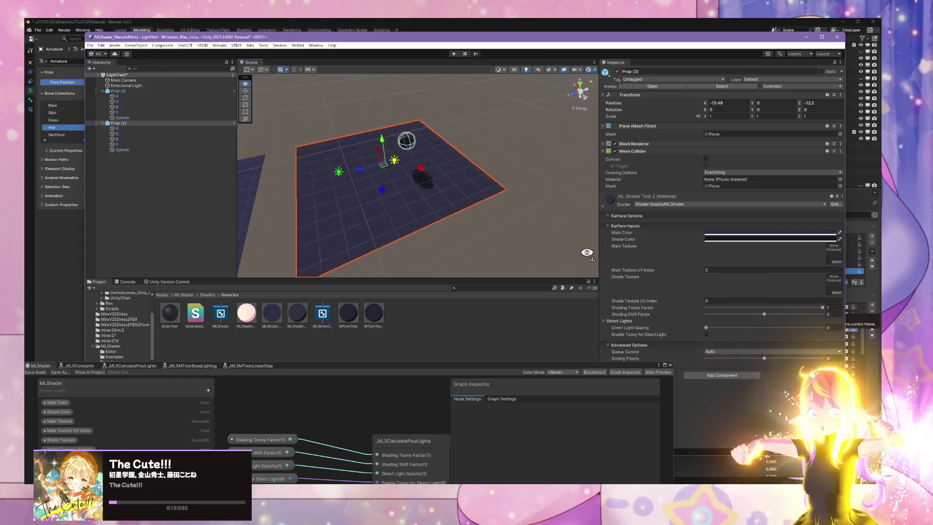
mouse_move(534, 184)
mouse_down()
mouse_move(555, 208)
mouse_move(537, 144)
mouse_move(562, 222)
mouse_move(253, 105)
mouse_up()
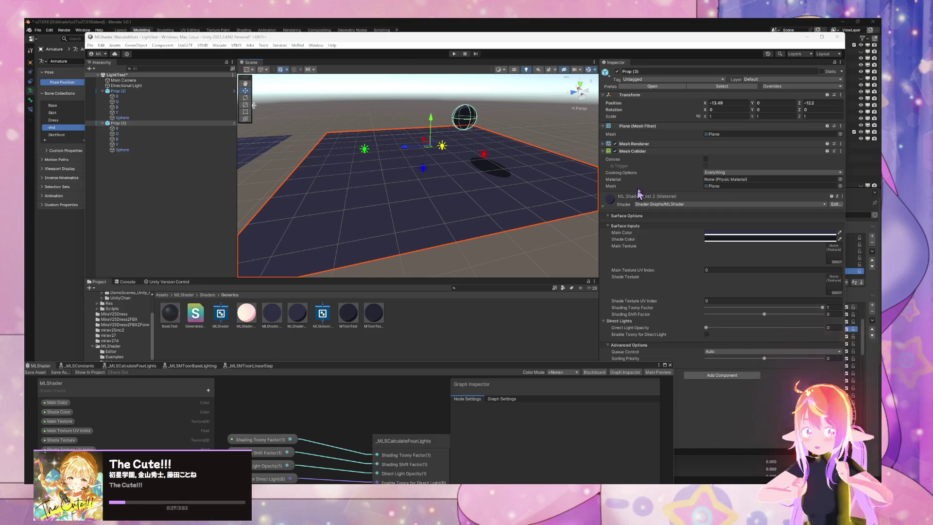
mouse_move(486, 170)
mouse_down()
mouse_move(486, 146)
mouse_move(485, 223)
mouse_move(479, 210)
mouse_move(502, 261)
mouse_move(486, 269)
mouse_move(444, 262)
mouse_move(513, 267)
mouse_move(562, 252)
mouse_move(471, 210)
mouse_move(339, 225)
mouse_move(489, 253)
mouse_up()
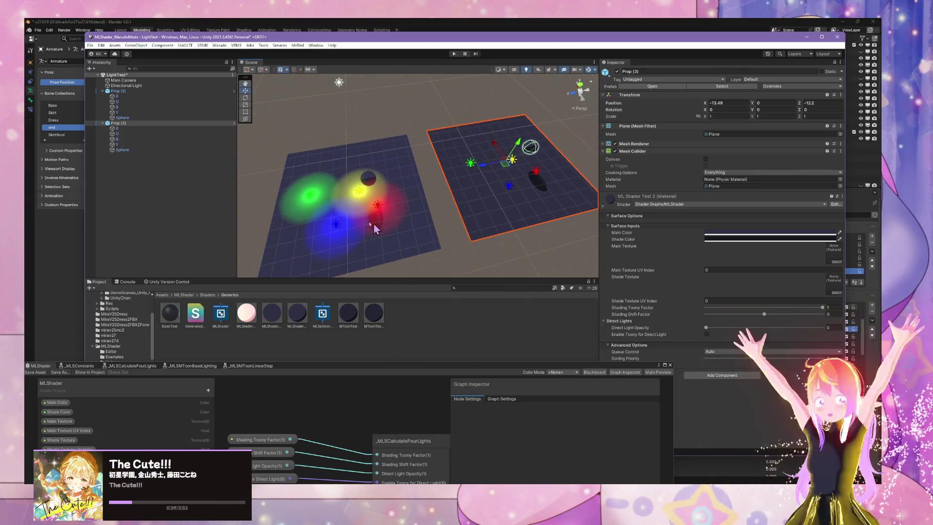
click(437, 213)
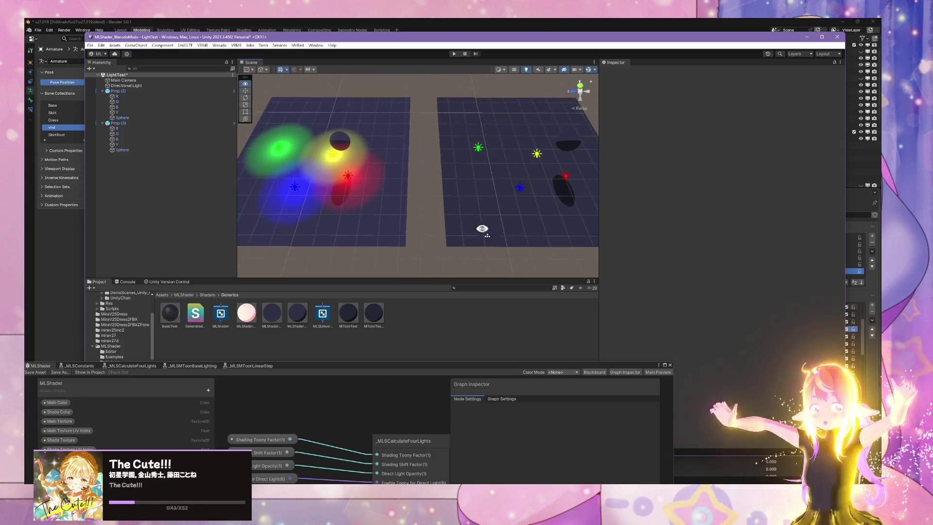
- Select the red R light under Prop (2) and widen the Scene view by narrowing the Inspector
drag(483, 235, 481, 241)
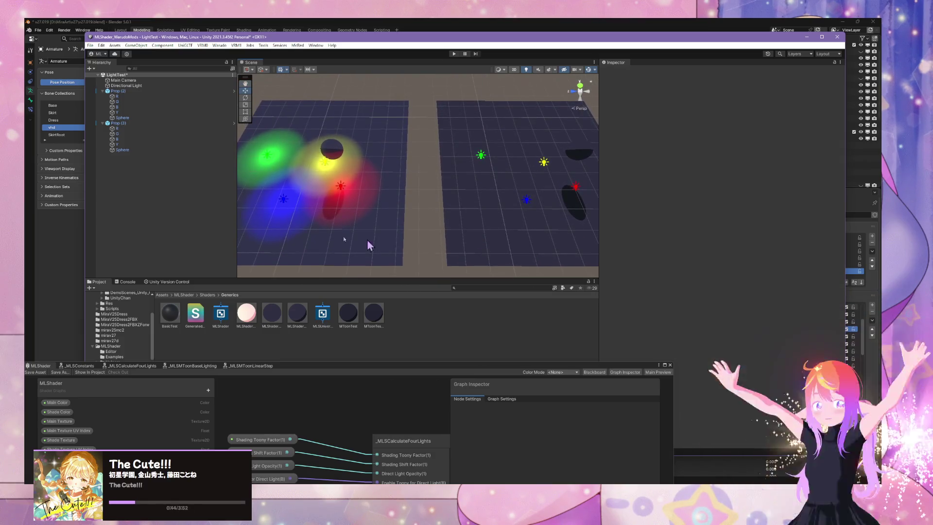
click(152, 97)
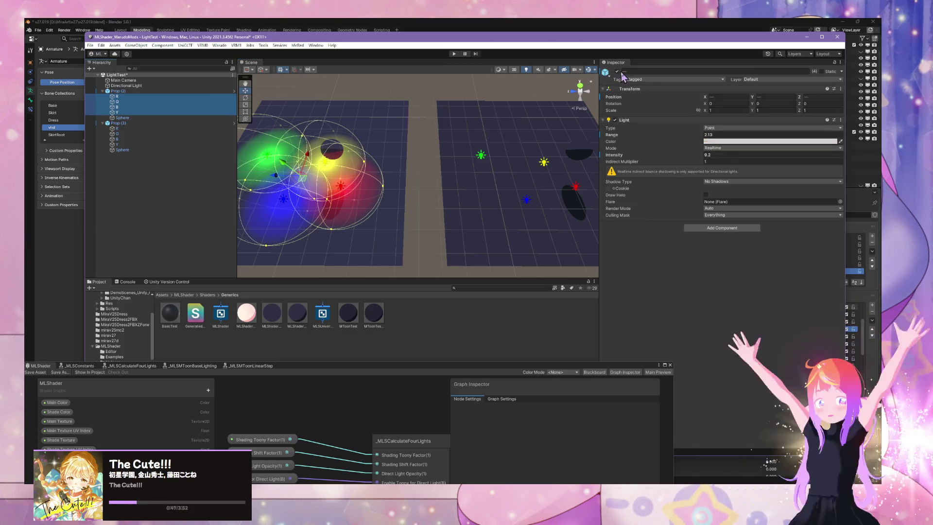
drag(455, 142, 467, 144)
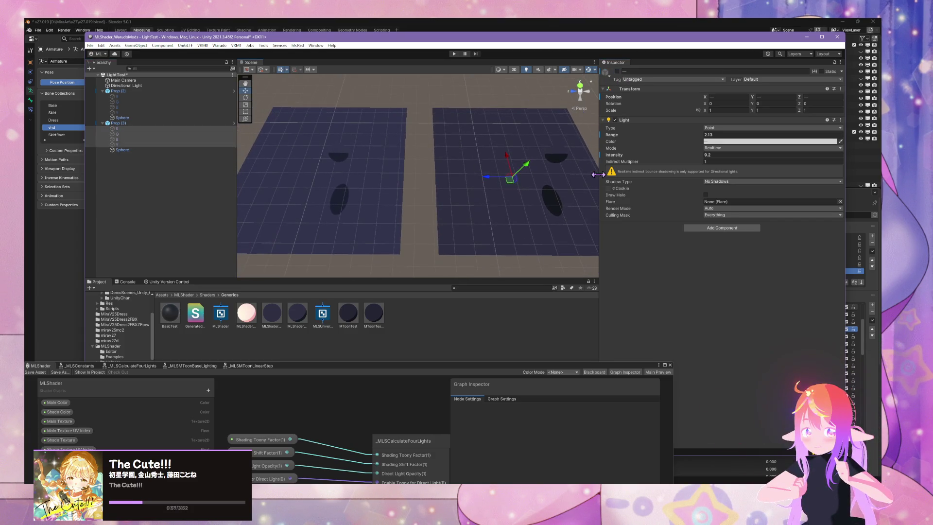
drag(600, 175, 719, 175)
mouse_move(620, 186)
mouse_down()
mouse_move(599, 167)
mouse_move(581, 202)
mouse_move(495, 206)
mouse_move(420, 123)
mouse_move(162, 152)
mouse_move(340, 146)
mouse_move(696, 194)
mouse_move(693, 216)
mouse_move(552, 126)
mouse_move(616, 148)
mouse_move(616, 204)
mouse_up()
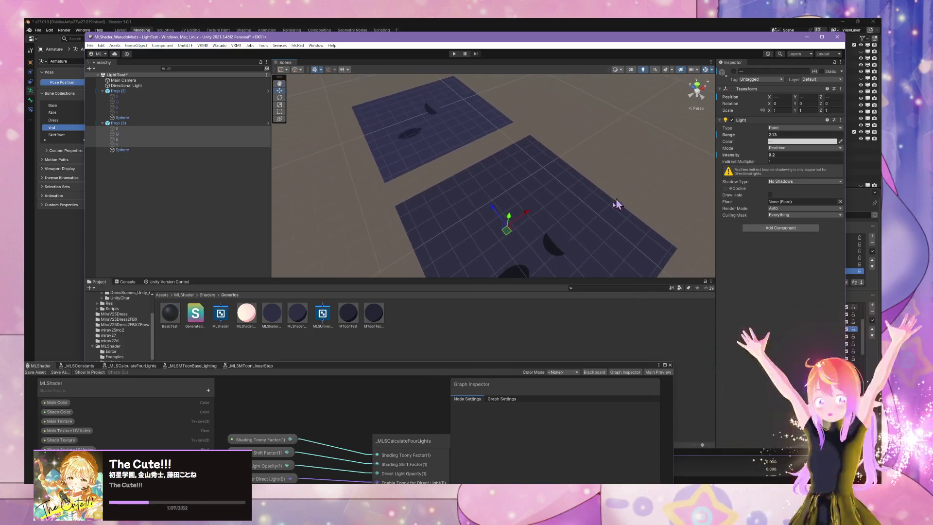
- Open the Prop prefab for editing and add a cylinder, undoing its move
click(331, 172)
click(198, 124)
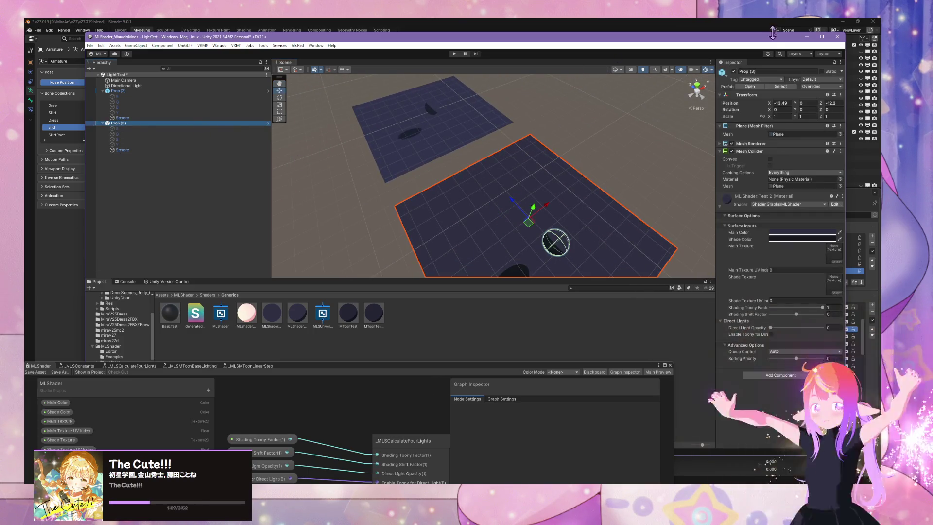
click(751, 87)
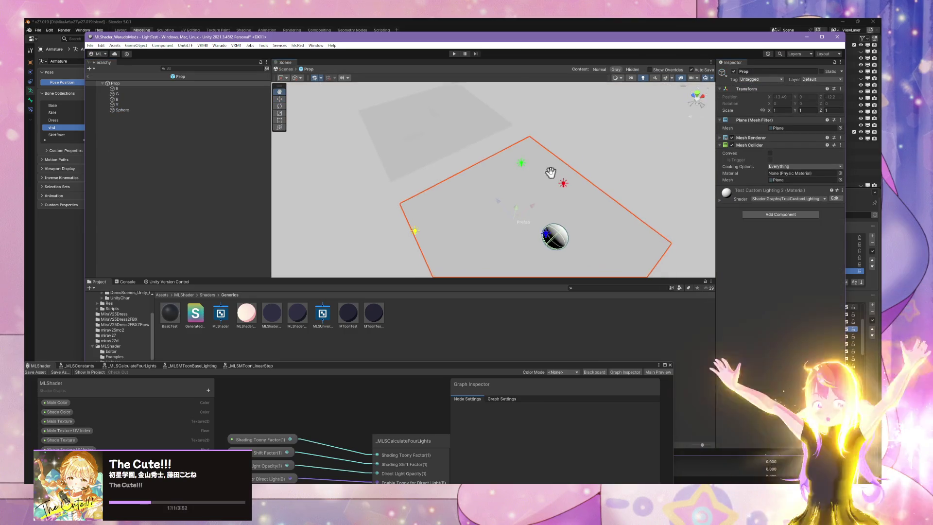
right_click(166, 138)
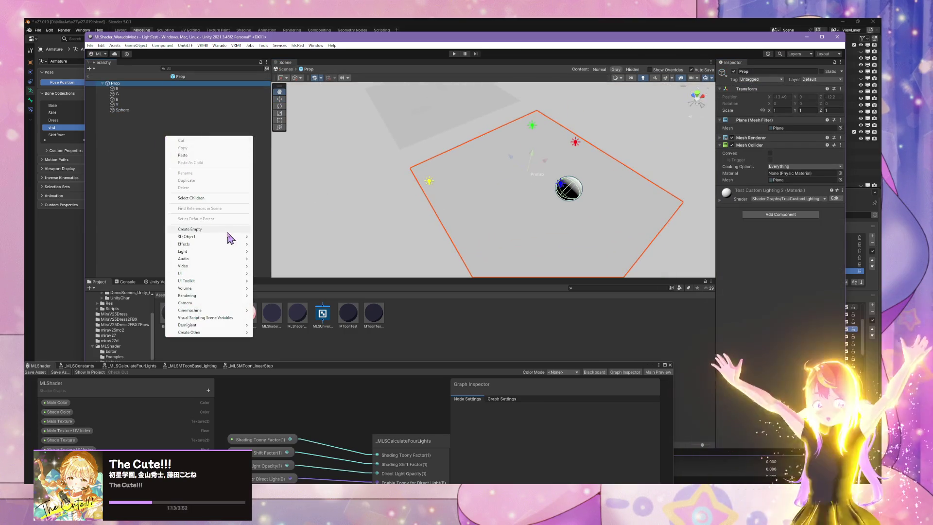
mouse_move(230, 237)
click(272, 258)
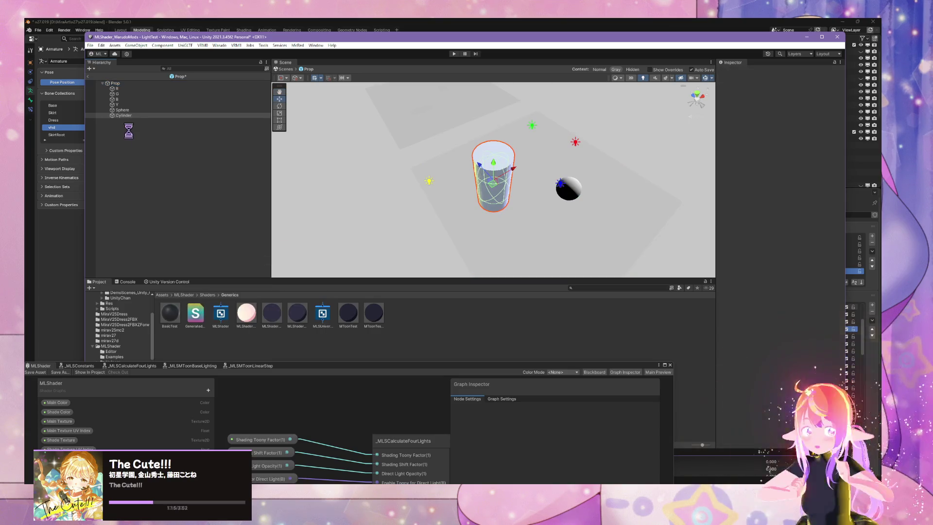
mouse_move(496, 173)
mouse_down()
mouse_move(494, 133)
mouse_move(495, 218)
mouse_move(551, 166)
mouse_move(626, 156)
mouse_up()
key(ctrl+z)
key(ctrl+z)
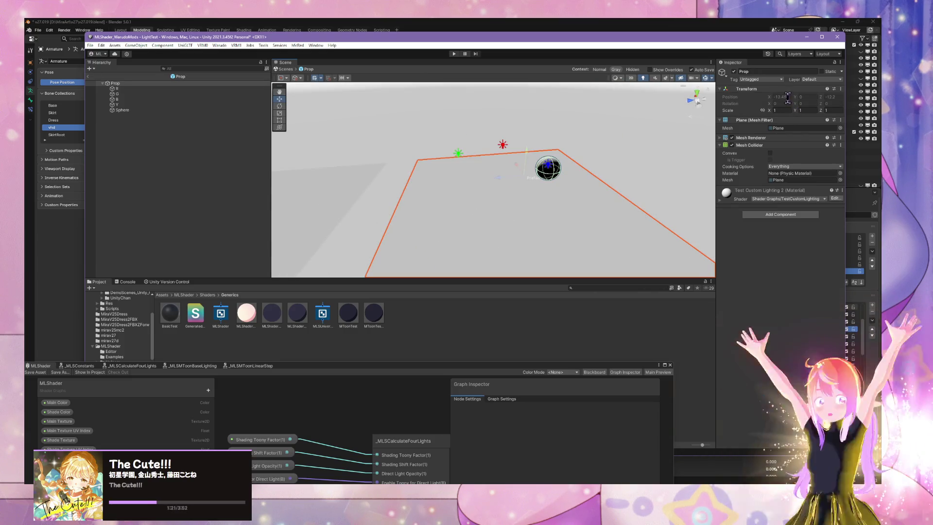
click(163, 141)
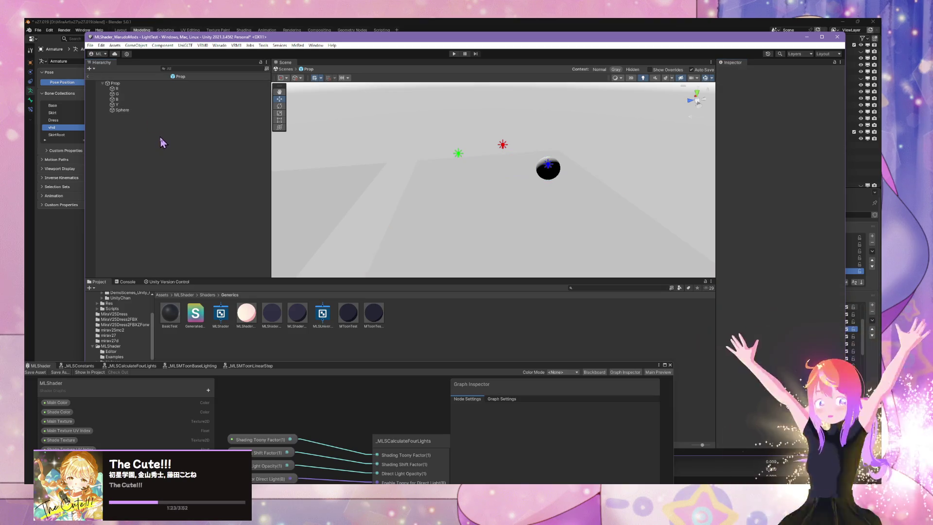
- Add a Capsule to the Prop prefab and position it lower beside the sphere
right_click(162, 140)
mouse_move(234, 237)
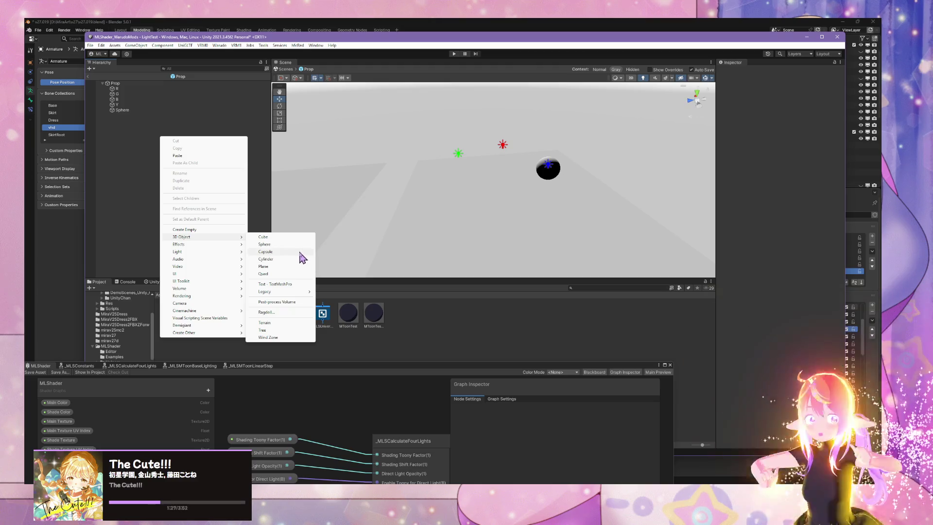
click(303, 251)
click(651, 202)
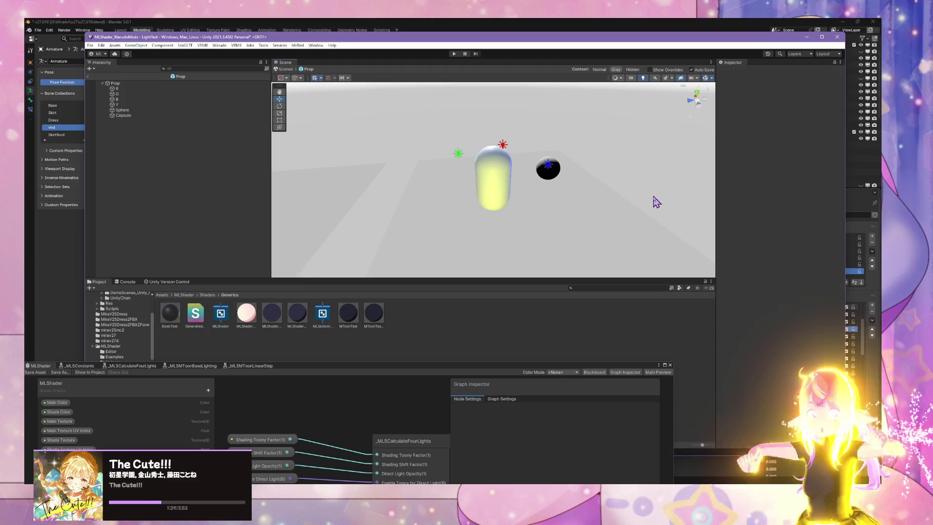
drag(652, 202, 510, 203)
click(447, 163)
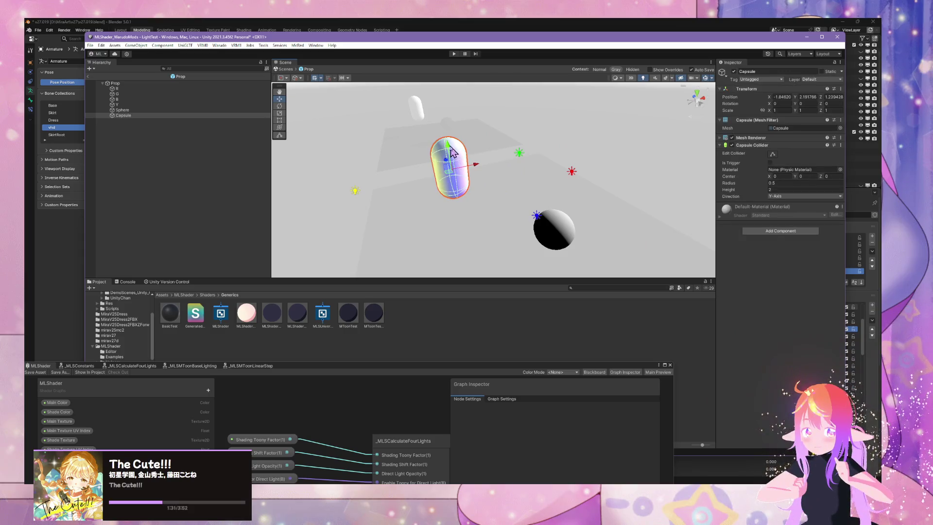
mouse_move(449, 165)
mouse_down()
mouse_move(476, 187)
mouse_move(472, 175)
mouse_up()
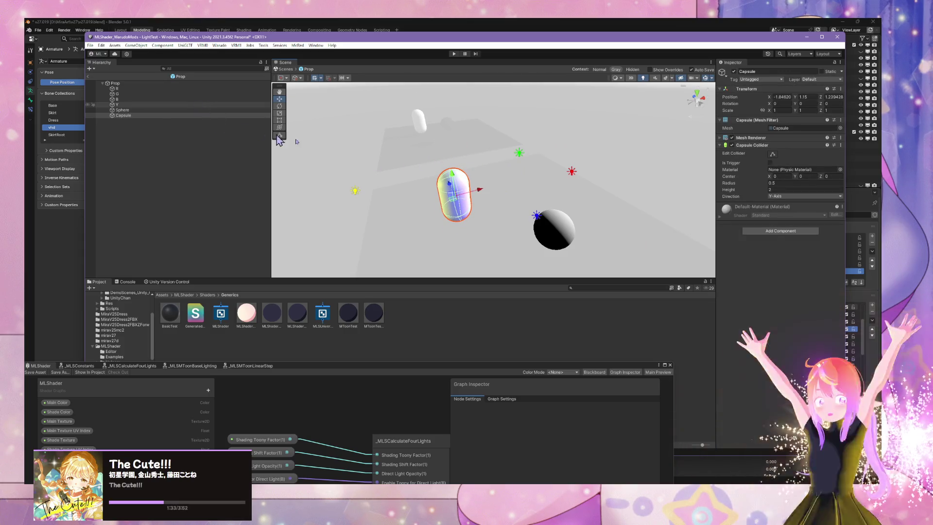
click(398, 131)
- Return to the LightTest scene and apply the MToonTest material to the left plane
click(286, 74)
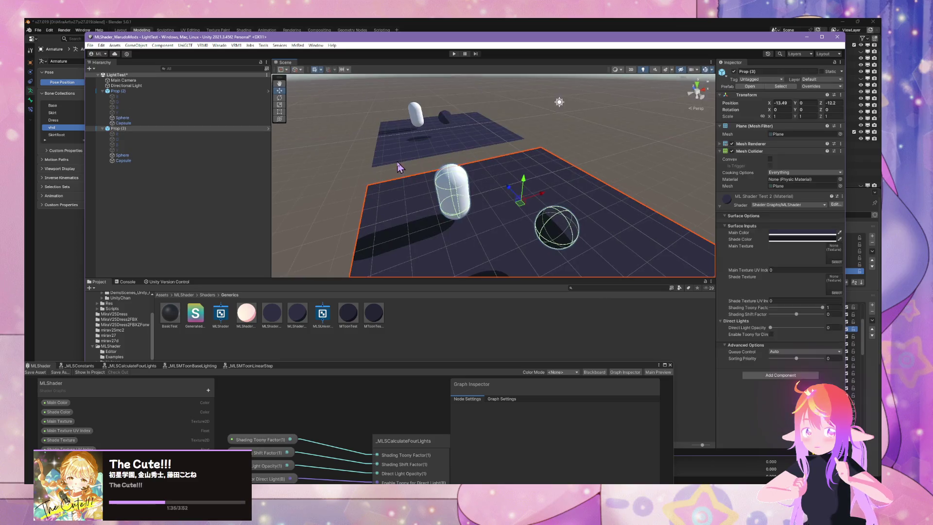
mouse_move(456, 165)
mouse_down()
mouse_move(466, 194)
mouse_move(486, 199)
mouse_move(388, 194)
mouse_move(333, 177)
mouse_move(204, 202)
mouse_move(173, 219)
mouse_move(173, 244)
mouse_move(156, 217)
mouse_up()
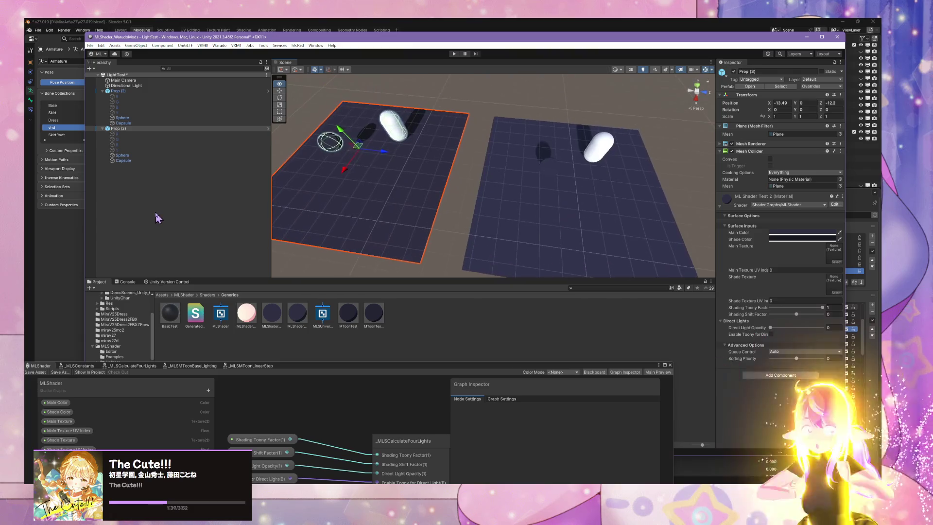
drag(353, 322, 439, 252)
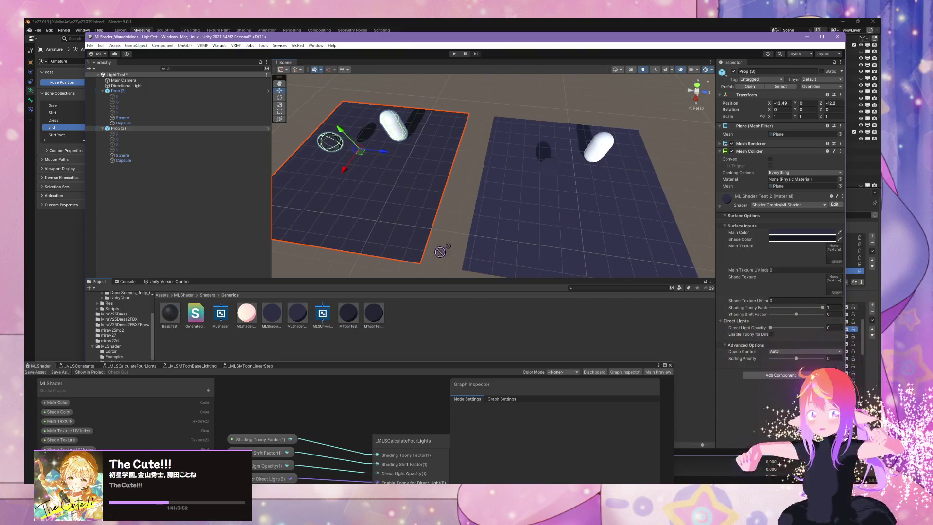
drag(388, 194, 387, 200)
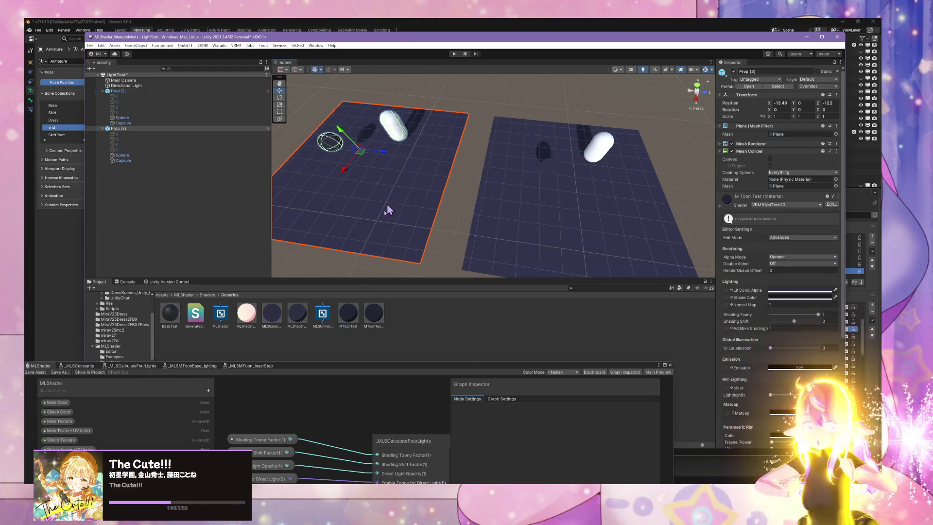
mouse_move(392, 229)
mouse_down()
mouse_move(389, 216)
mouse_move(407, 231)
mouse_up()
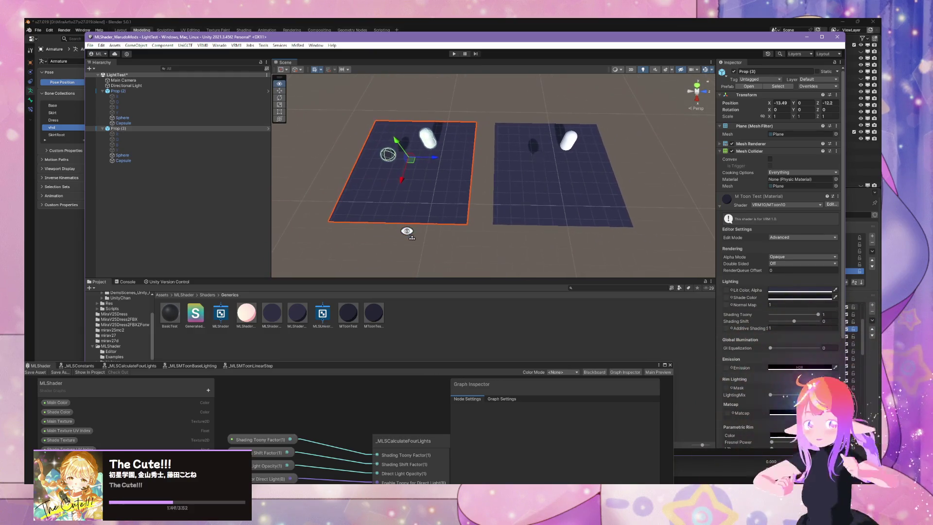
mouse_move(354, 320)
mouse_down()
mouse_move(405, 150)
mouse_move(467, 175)
mouse_move(470, 168)
mouse_move(323, 208)
mouse_up()
scroll(470, 168, up, 3)
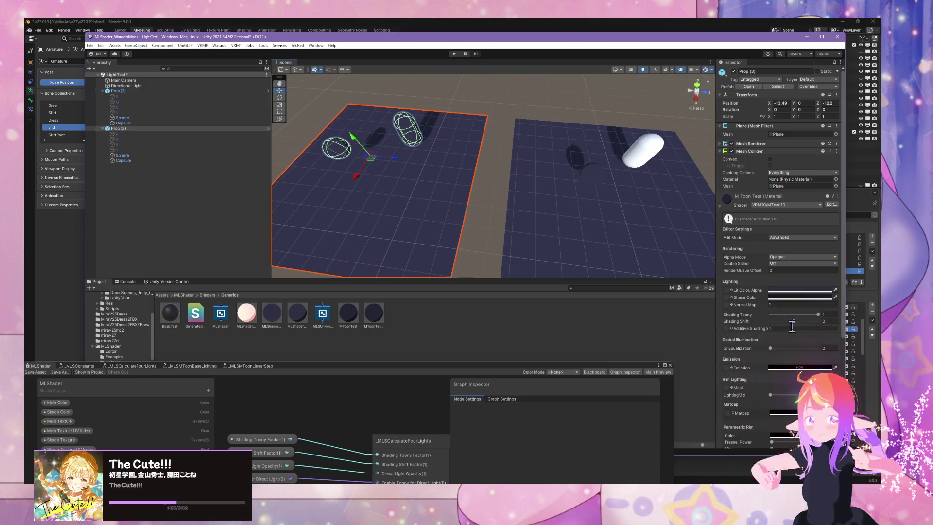
- Inspect the two MLShader test materials in the Project panel
click(284, 321)
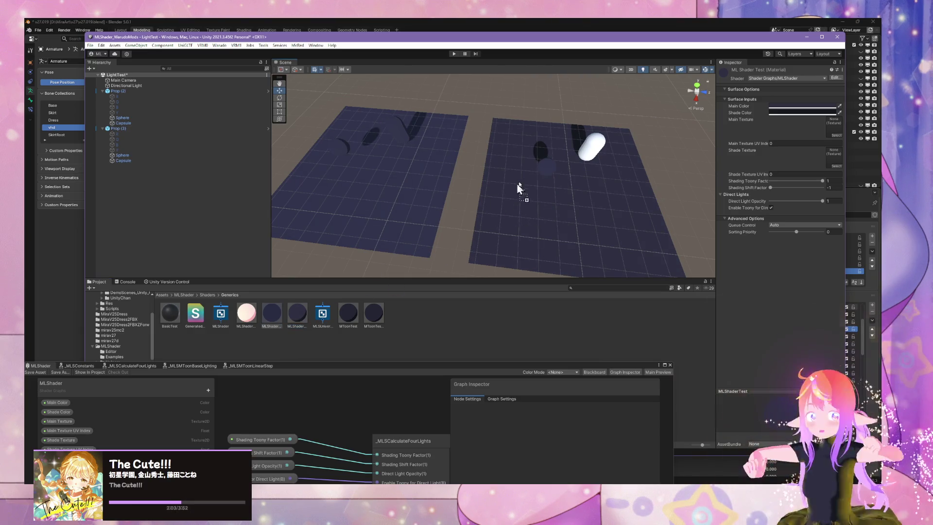
click(297, 323)
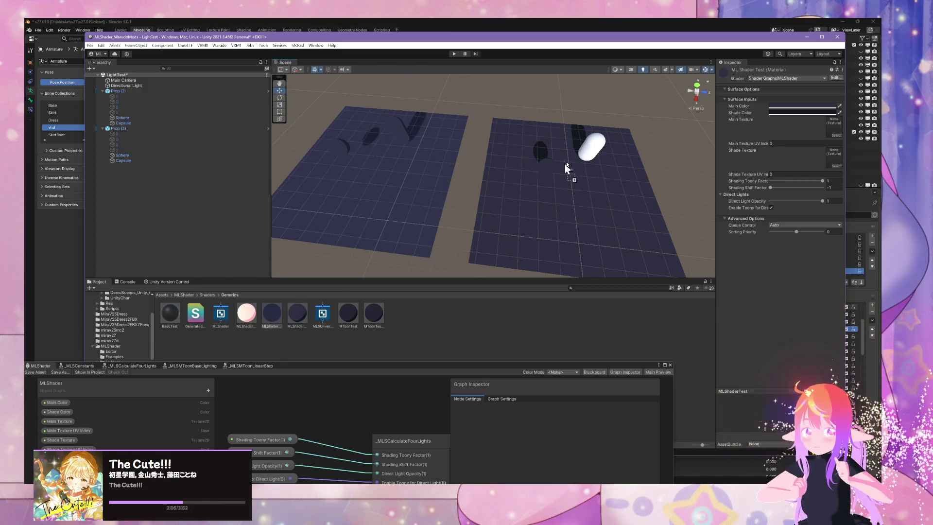
mouse_move(597, 143)
mouse_down()
mouse_move(597, 210)
mouse_move(510, 214)
mouse_move(554, 197)
mouse_up()
- Frame the Directional Light and rotate it to X 74.8, Y -70.484, Z 108.084
click(160, 86)
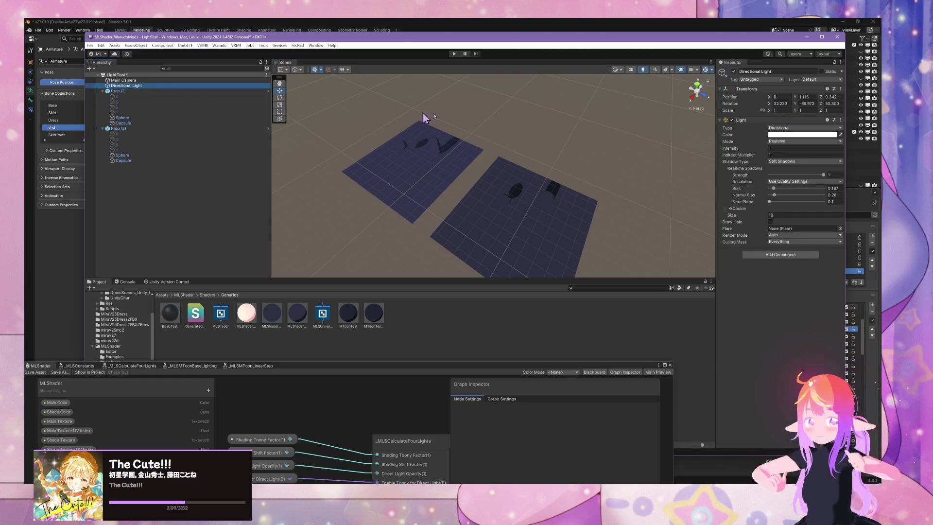
mouse_move(423, 118)
mouse_down()
mouse_move(473, 79)
mouse_move(546, 79)
mouse_up()
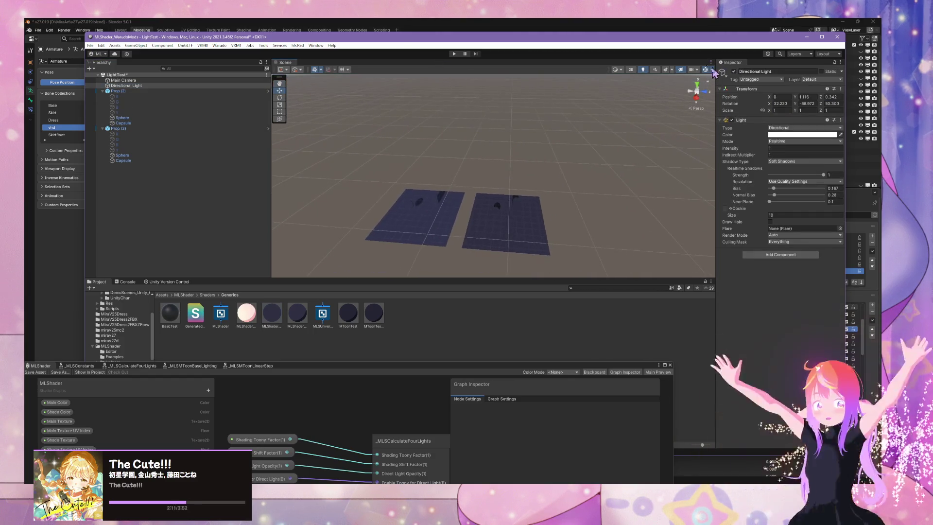
key(f)
mouse_move(285, 156)
mouse_down()
mouse_move(501, 185)
mouse_move(595, 139)
mouse_move(521, 148)
mouse_up()
click(281, 99)
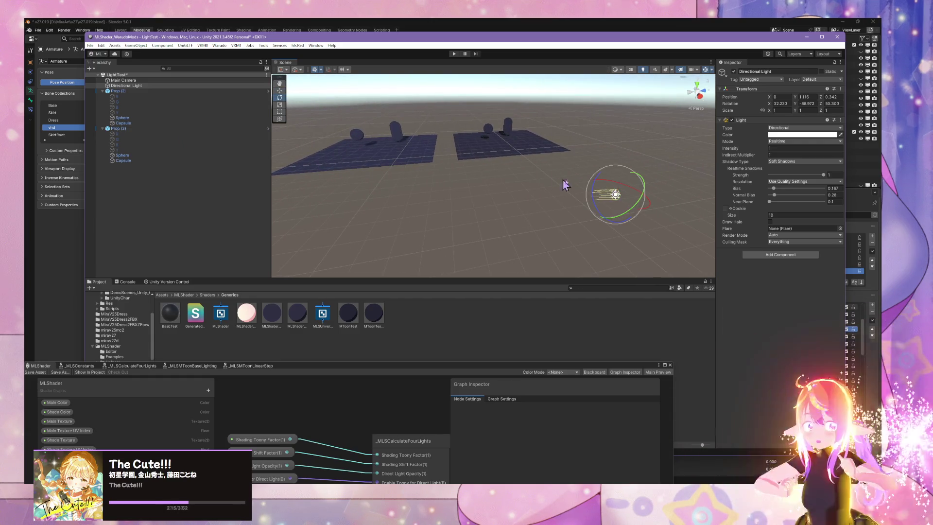
mouse_move(624, 179)
mouse_down()
mouse_move(631, 166)
mouse_move(635, 175)
mouse_move(615, 171)
mouse_move(637, 160)
mouse_up()
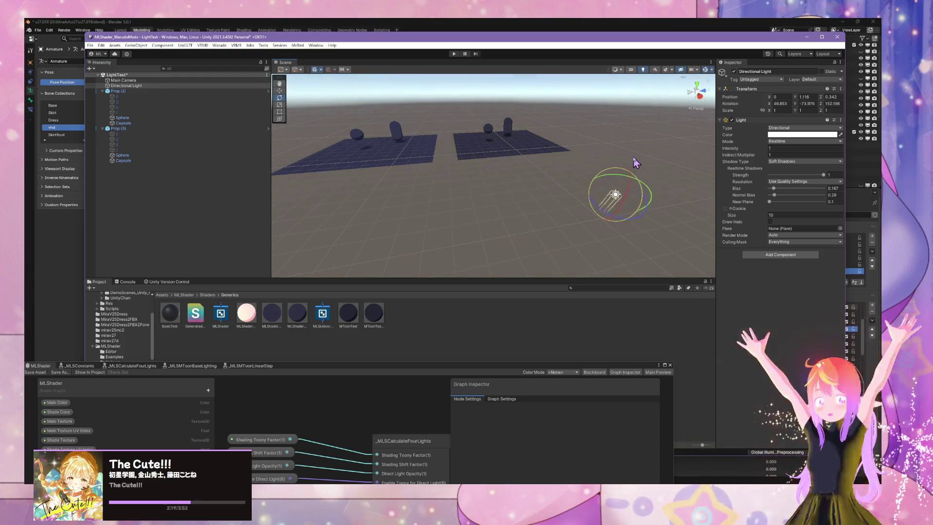
- Move the Directional Light to sit beside the test planes
click(279, 91)
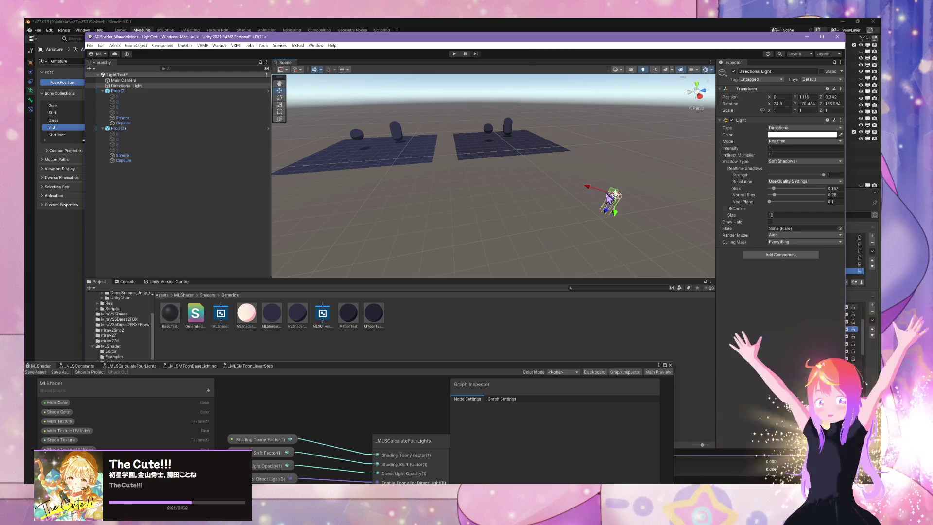
mouse_move(612, 200)
mouse_down()
mouse_move(447, 135)
mouse_move(387, 163)
mouse_move(444, 162)
mouse_move(413, 145)
mouse_move(408, 177)
mouse_move(675, 100)
mouse_move(529, 157)
mouse_move(508, 202)
mouse_move(508, 235)
mouse_up()
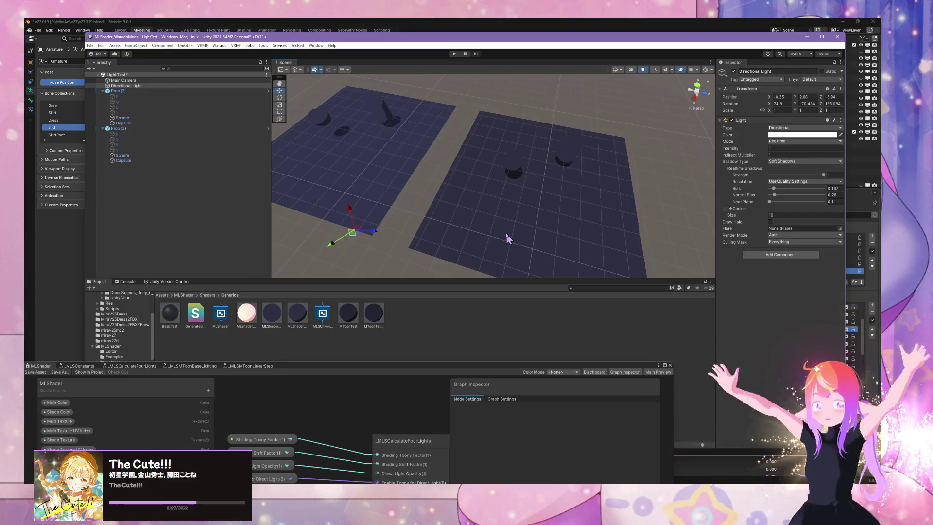
click(508, 235)
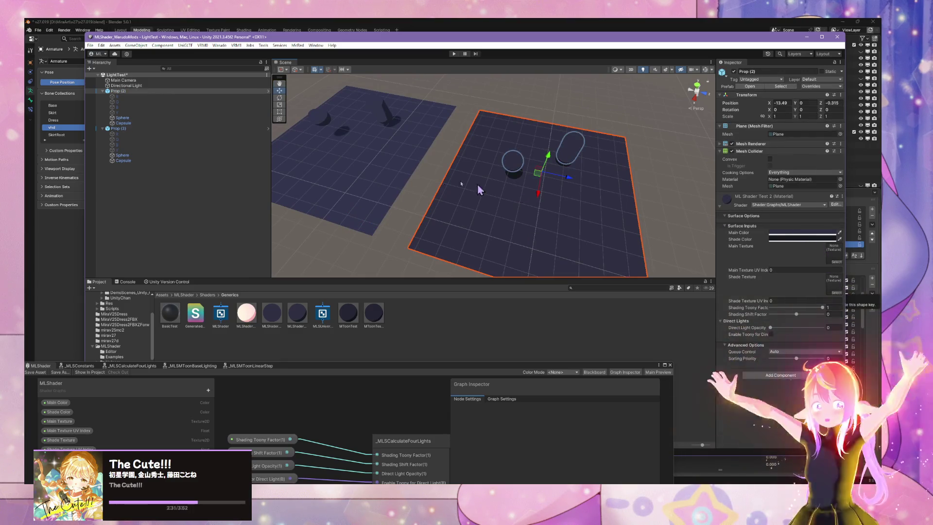
- Give the M Toon Test material a light lilac lit colour and a saturated purple shade colour
click(397, 167)
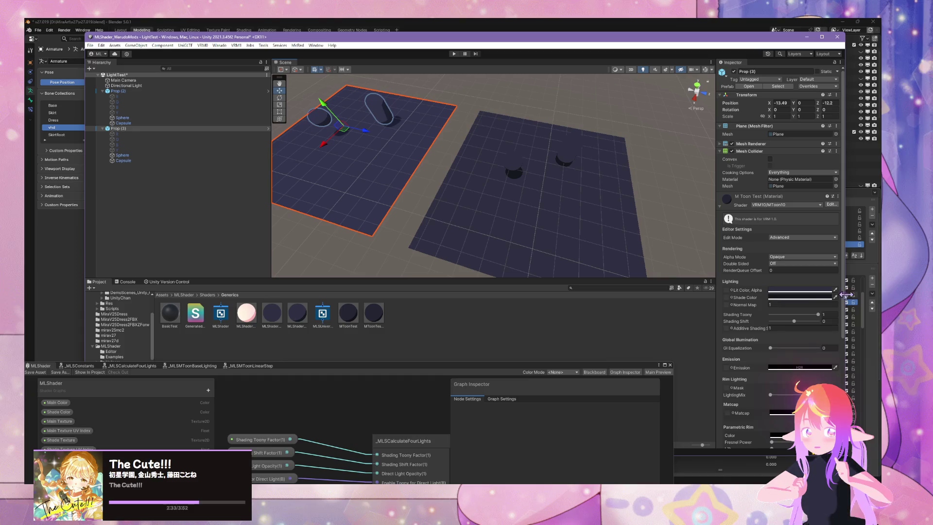
click(820, 297)
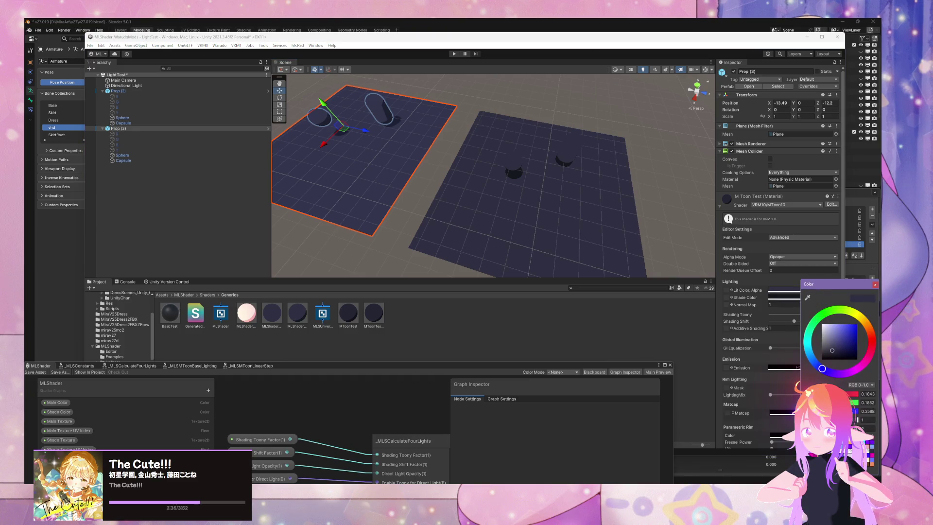
click(868, 439)
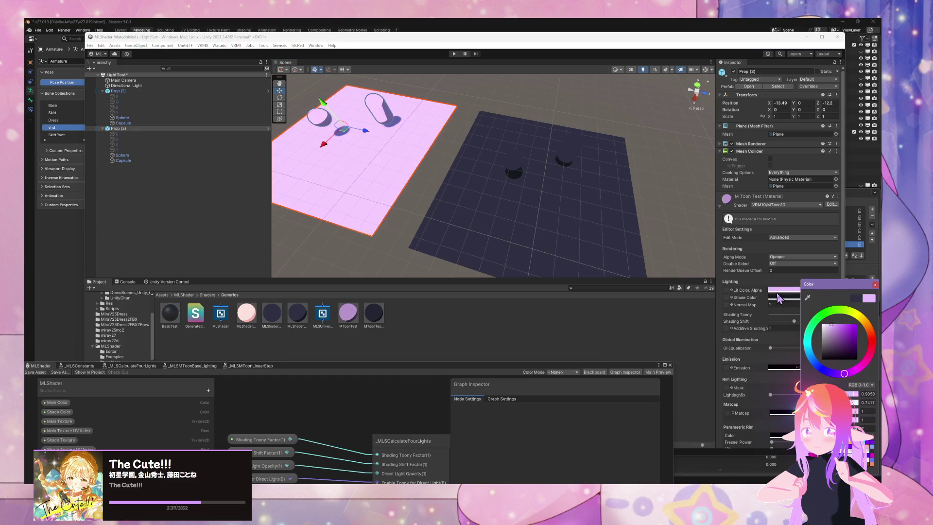
click(867, 440)
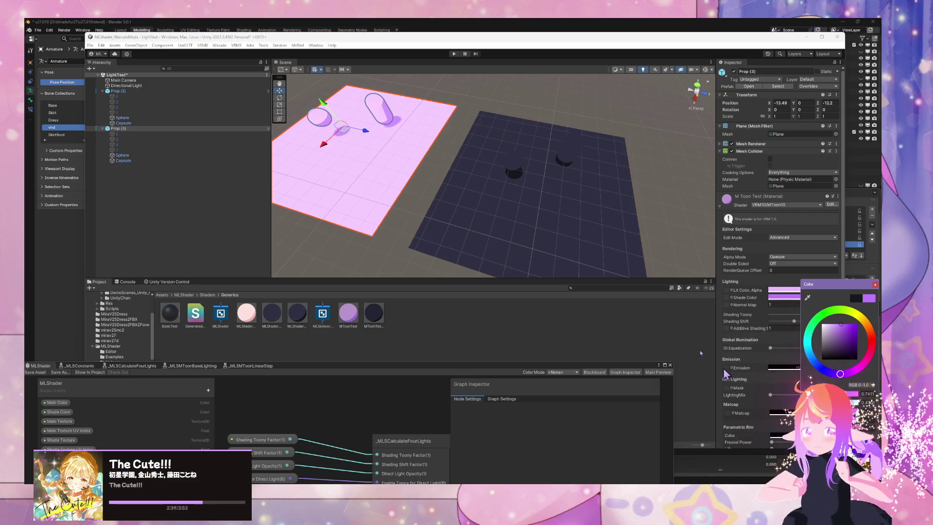
click(528, 217)
- Change the MToon plane's lit colour to a brighter blue-violet purple
click(379, 114)
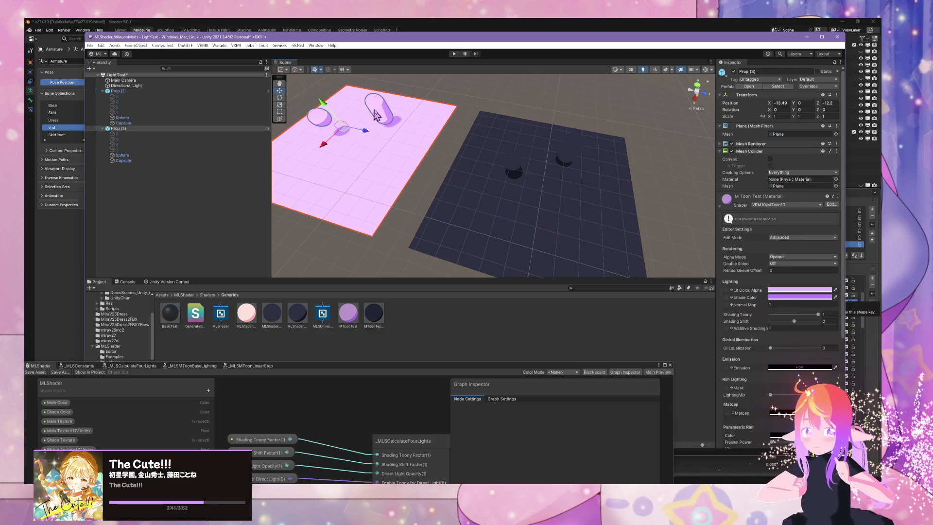
click(346, 135)
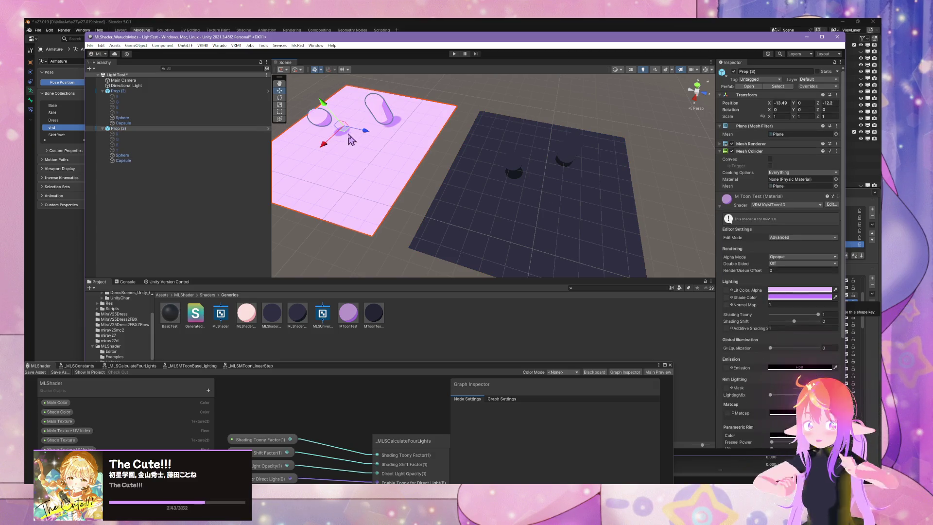
click(818, 297)
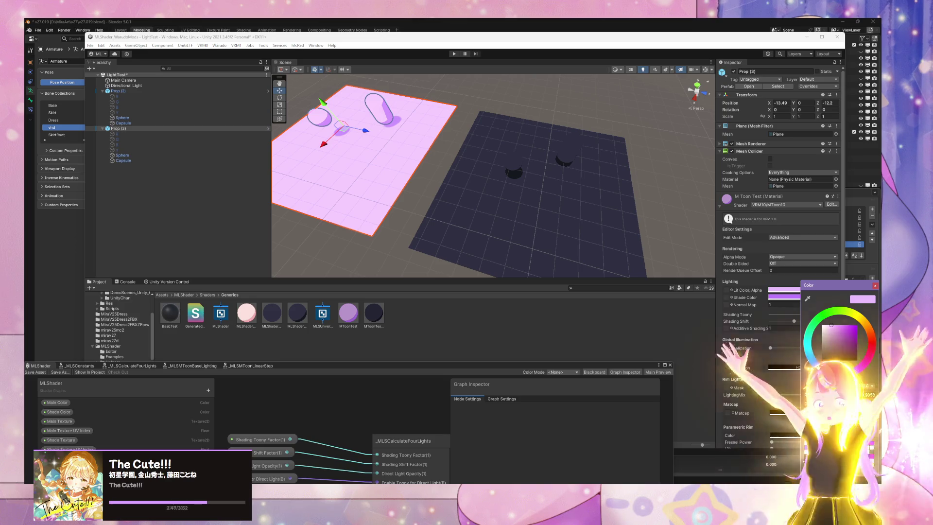
click(840, 338)
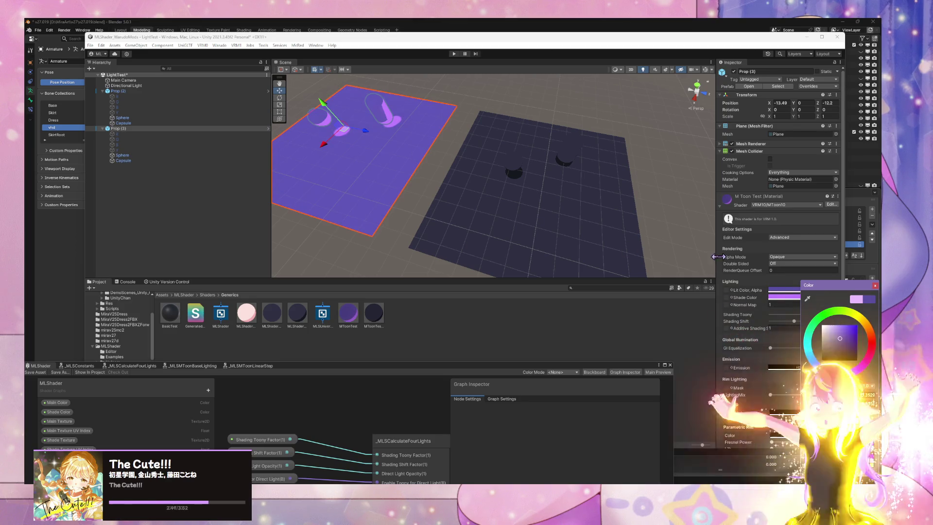
click(840, 324)
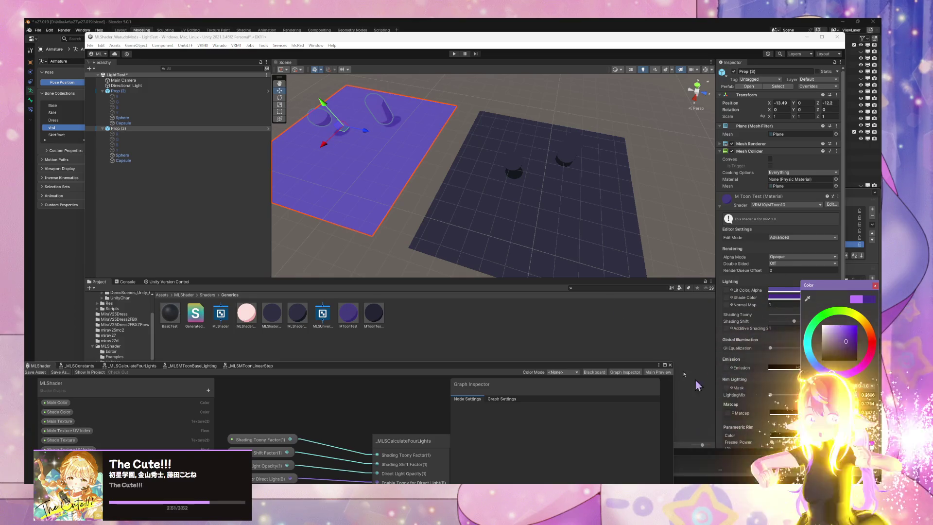
click(522, 206)
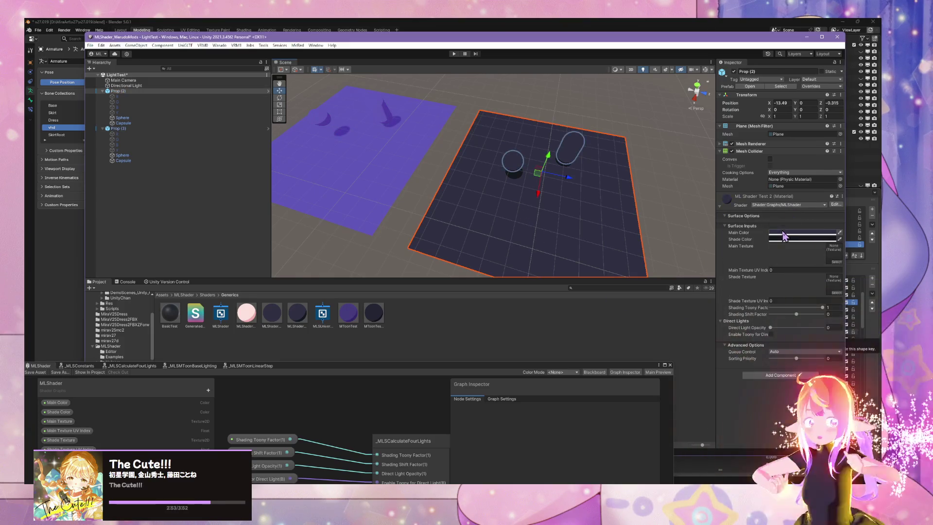